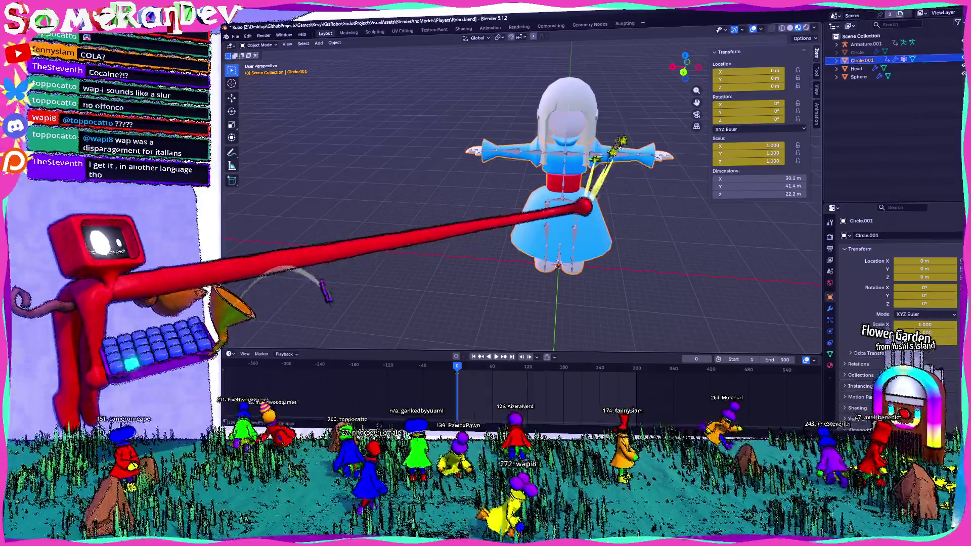
Parent Circle.001 to Armature.001 with automatic weights
middle_drag(650, 211, 607, 200)
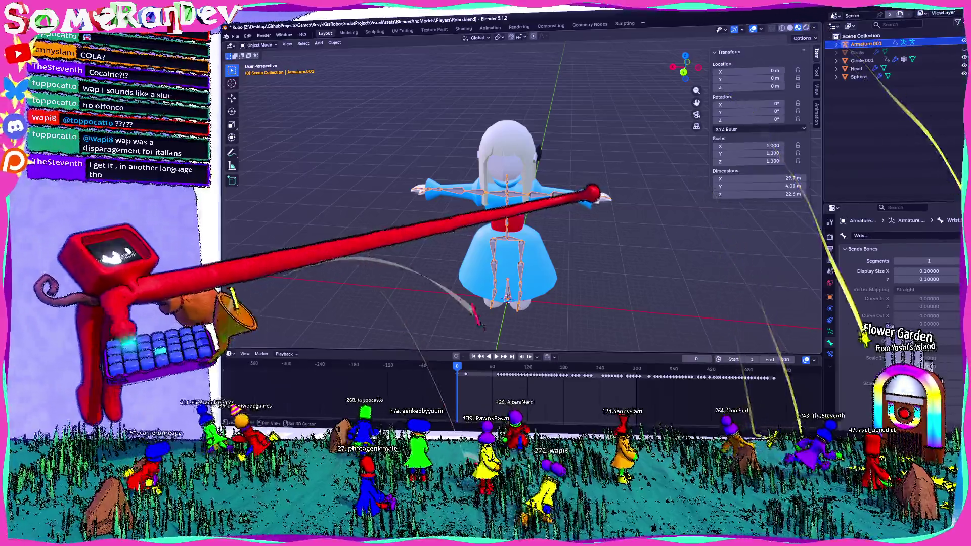
click(581, 199)
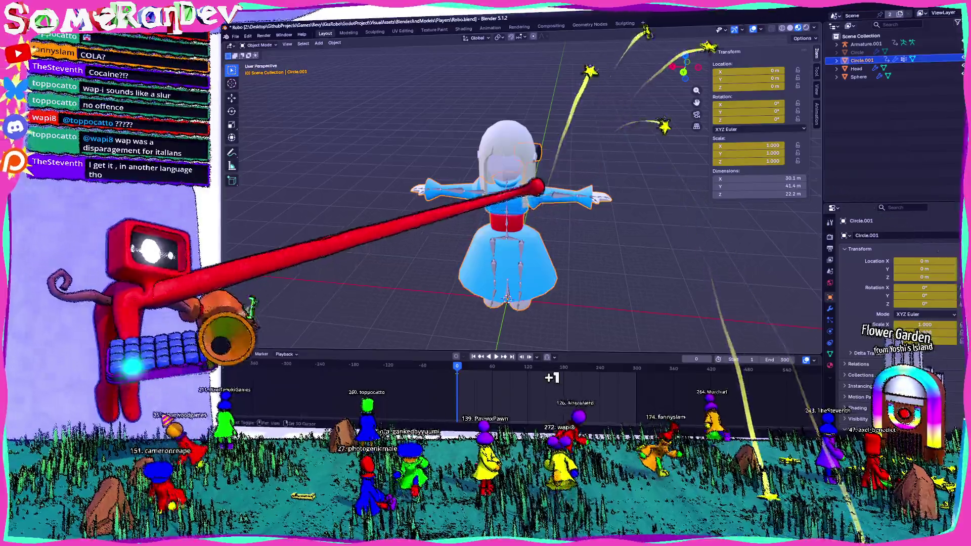
shift+click(541, 193)
key(ctrl+p)
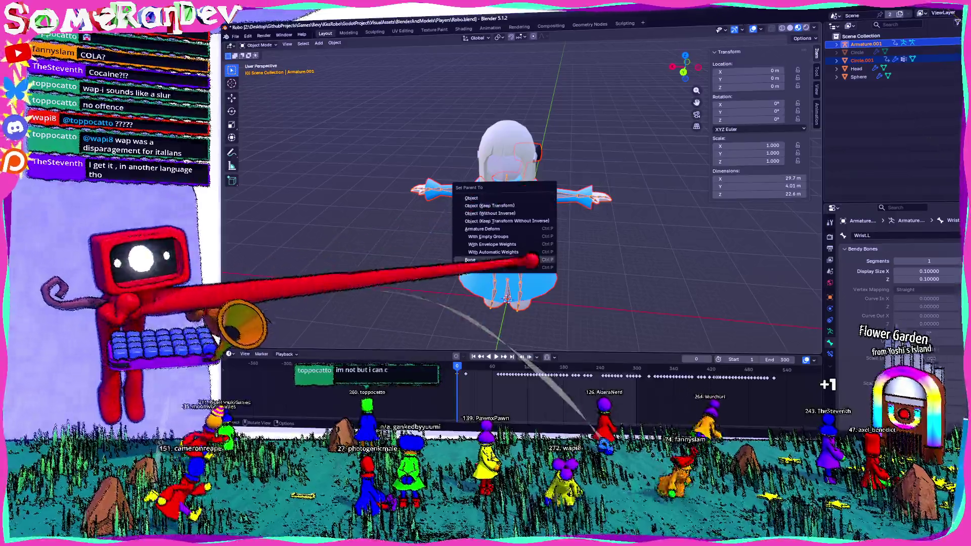
click(493, 252)
Play the animation to check the mesh follows the arm, then stop playback
middle_drag(493, 252, 531, 228)
key(space)
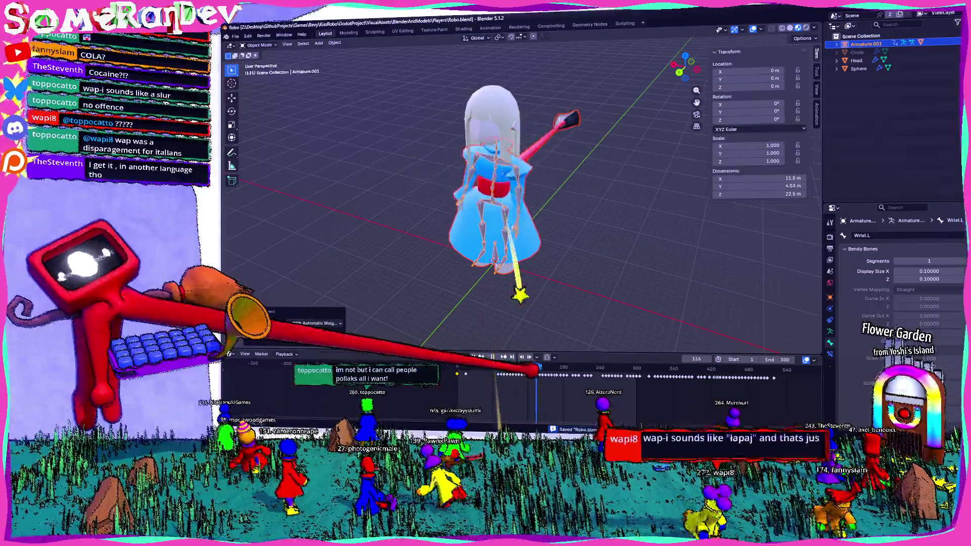
key(space)
click(513, 369)
mouse_move(519, 304)
middle_down()
mouse_move(516, 208)
mouse_move(501, 376)
middle_up()
drag(513, 370, 545, 370)
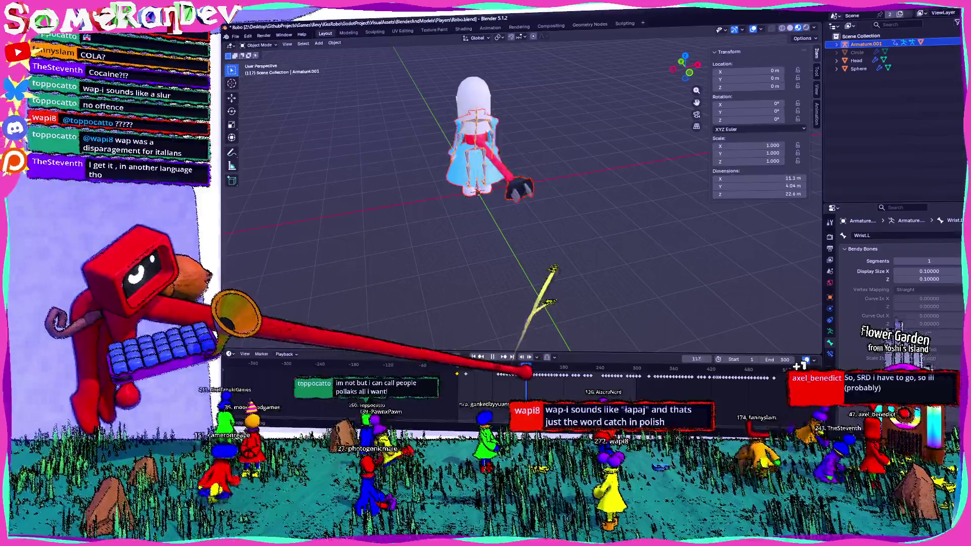
middle_drag(501, 228, 532, 227)
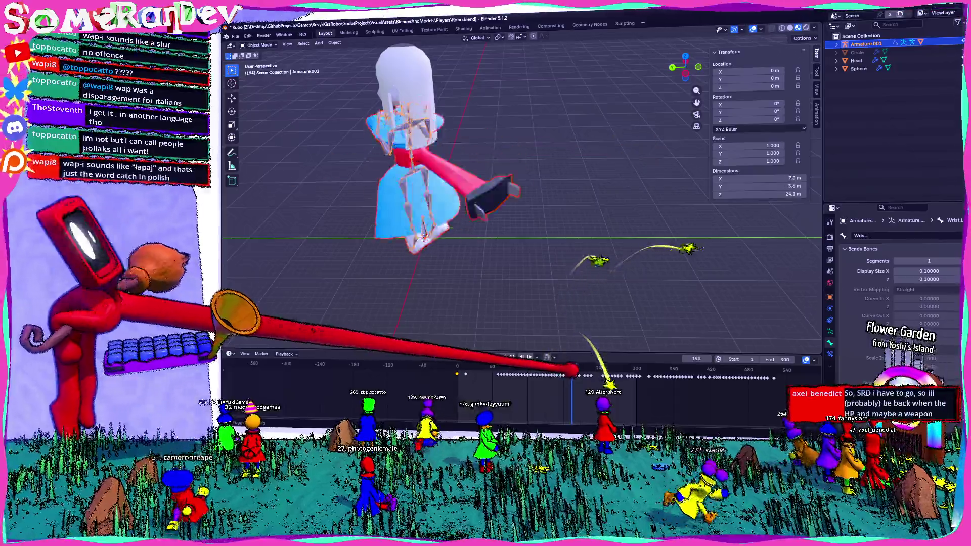
drag(564, 372, 598, 372)
scroll(437, 242, down, 3)
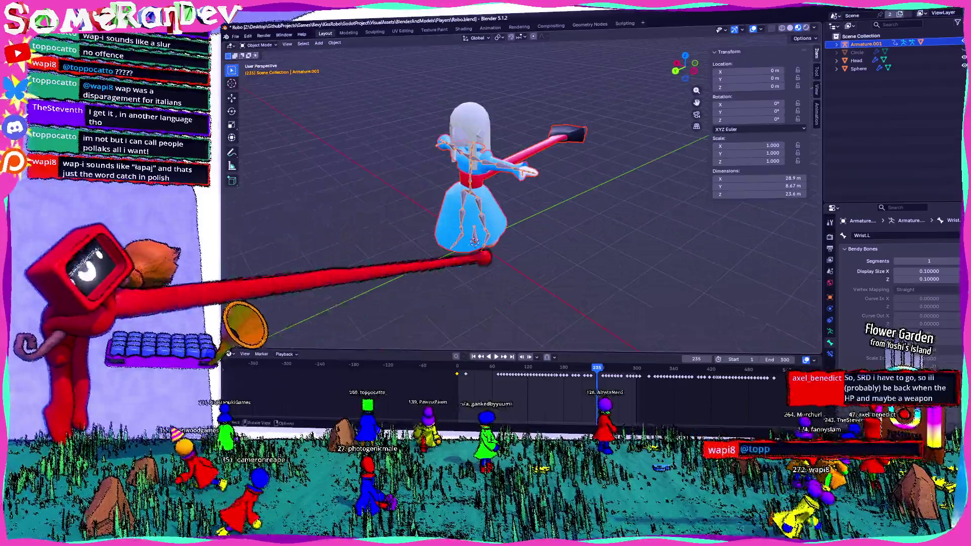
middle_drag(436, 241, 531, 228)
key(space)
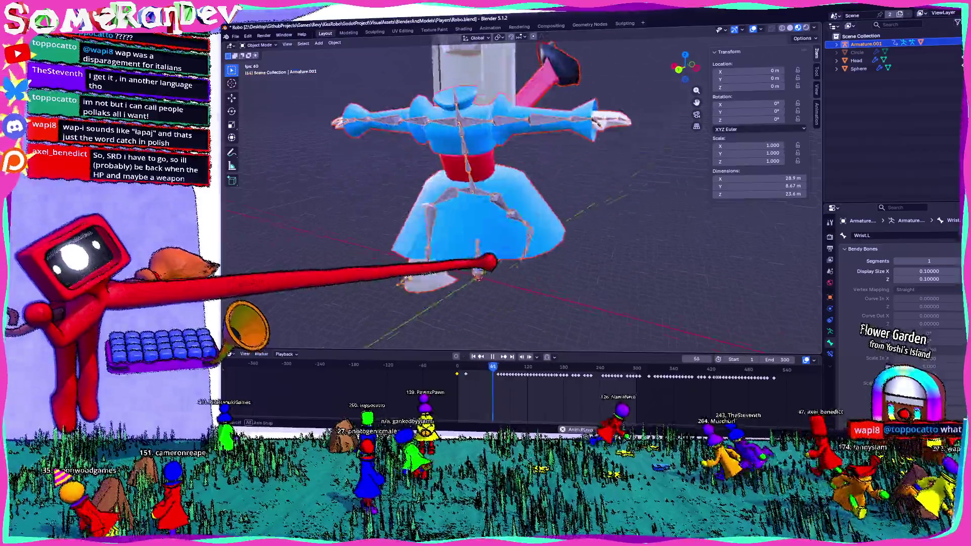
middle_drag(486, 190, 532, 190)
middle_drag(609, 362, 700, 379)
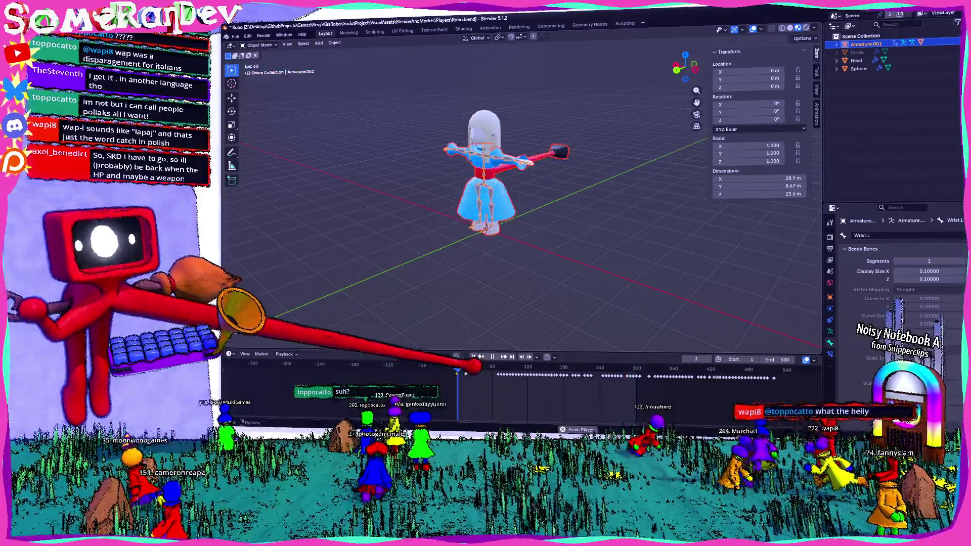
click(524, 369)
drag(528, 370, 667, 370)
scroll(524, 198, up, 2)
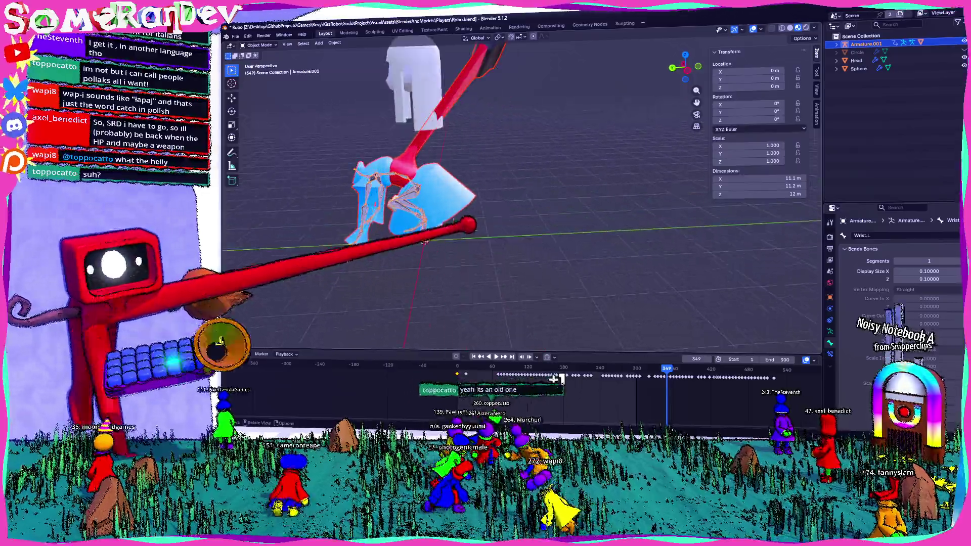
scroll(524, 197, up, 2)
scroll(524, 198, up, 3)
scroll(523, 198, up, 2)
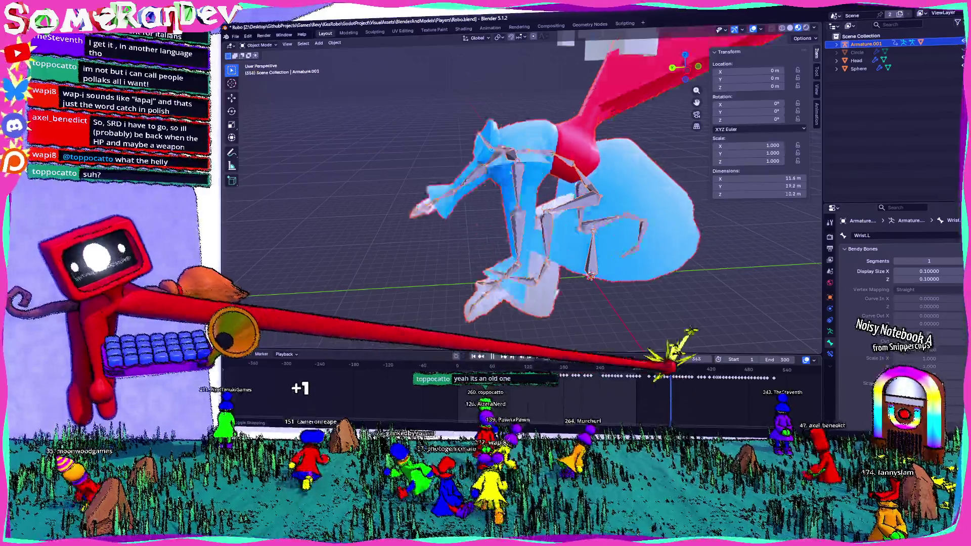
drag(668, 370, 687, 370)
scroll(645, 261, down, 2)
scroll(638, 242, down, 2)
key(space)
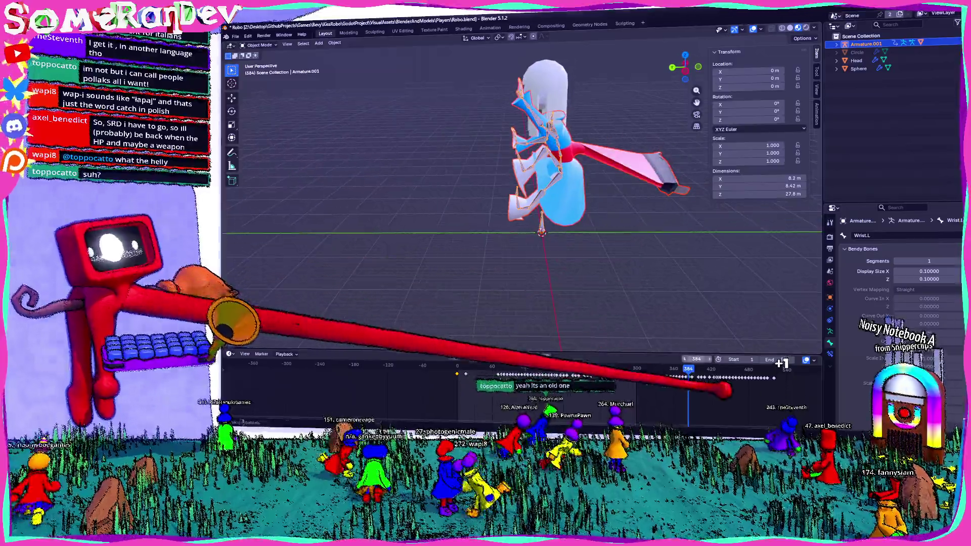
mouse_move(717, 374)
mouse_down()
mouse_move(704, 380)
mouse_move(737, 385)
mouse_up()
mouse_move(612, 276)
middle_down()
mouse_move(600, 221)
mouse_move(623, 224)
mouse_move(531, 243)
mouse_move(651, 271)
middle_up()
scroll(684, 152, up, 5)
click(734, 370)
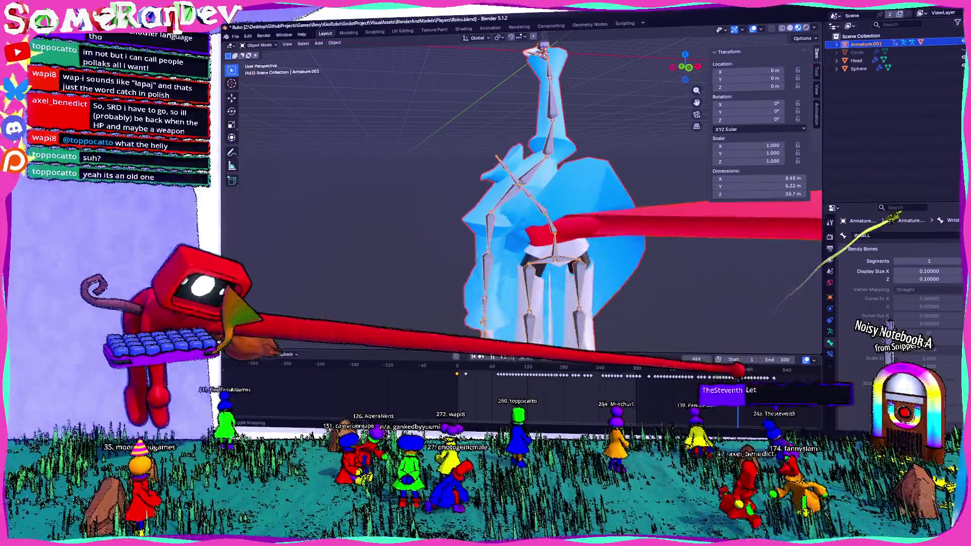
drag(733, 371, 750, 371)
scroll(531, 190, down, 5)
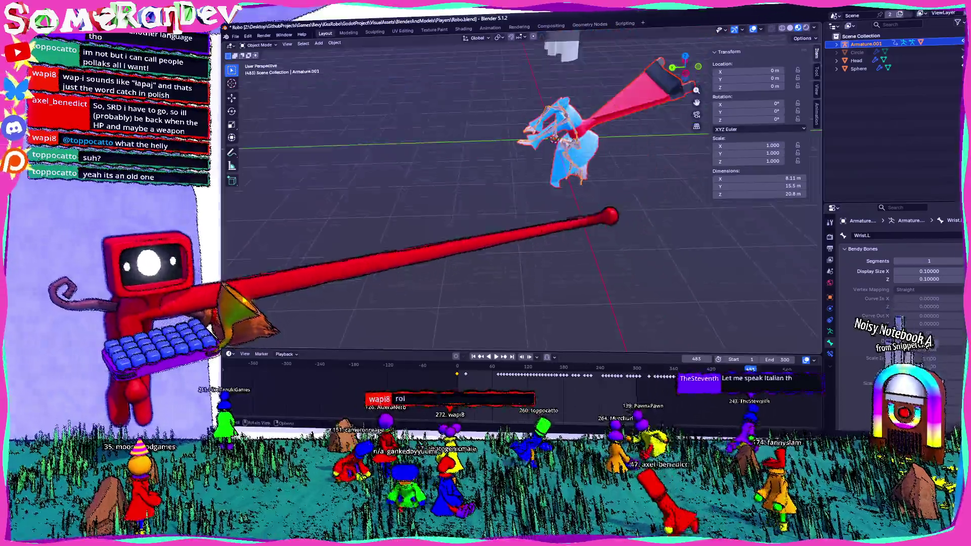
key(space)
key(space)
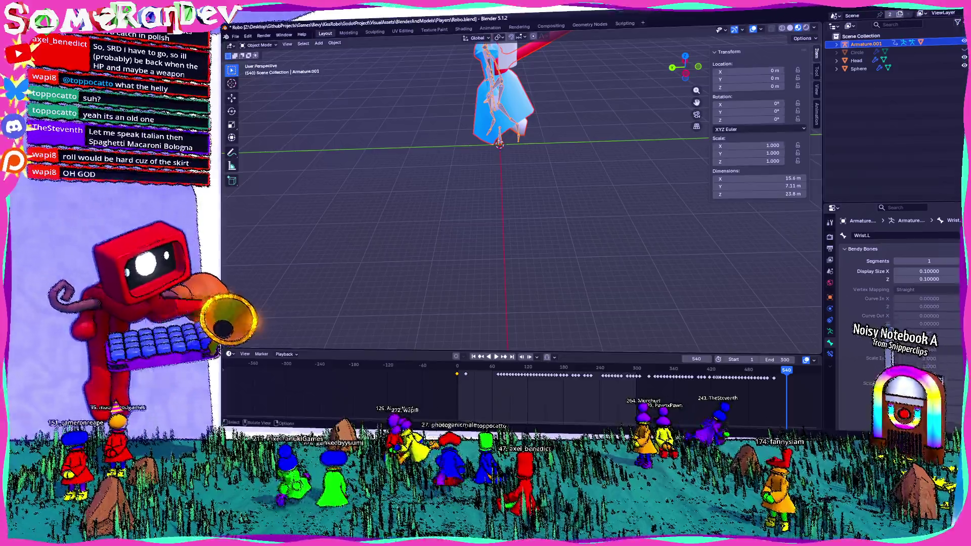
drag(510, 368, 535, 369)
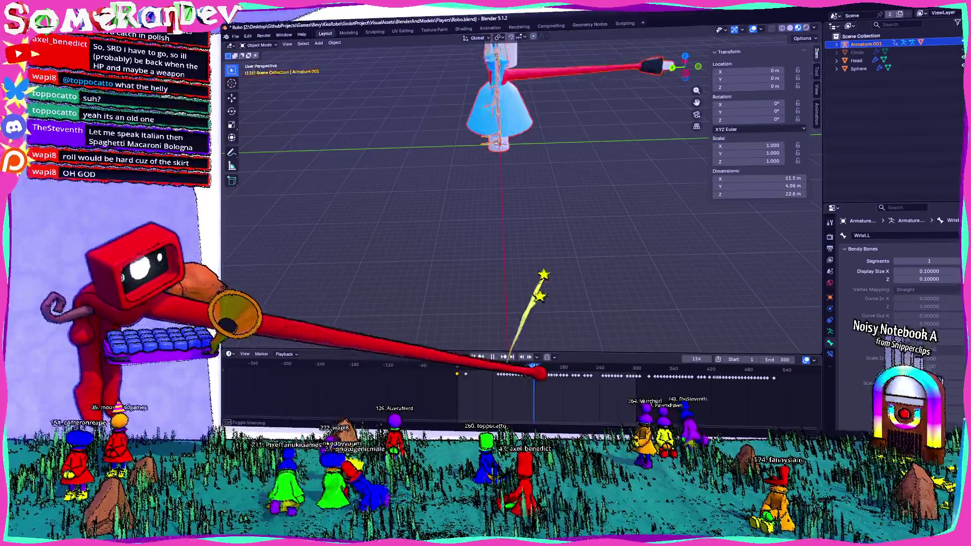
mouse_move(542, 274)
middle_down()
mouse_move(486, 228)
mouse_move(499, 217)
middle_up()
key(space)
mouse_move(585, 372)
mouse_down()
mouse_move(610, 370)
mouse_move(565, 373)
mouse_up()
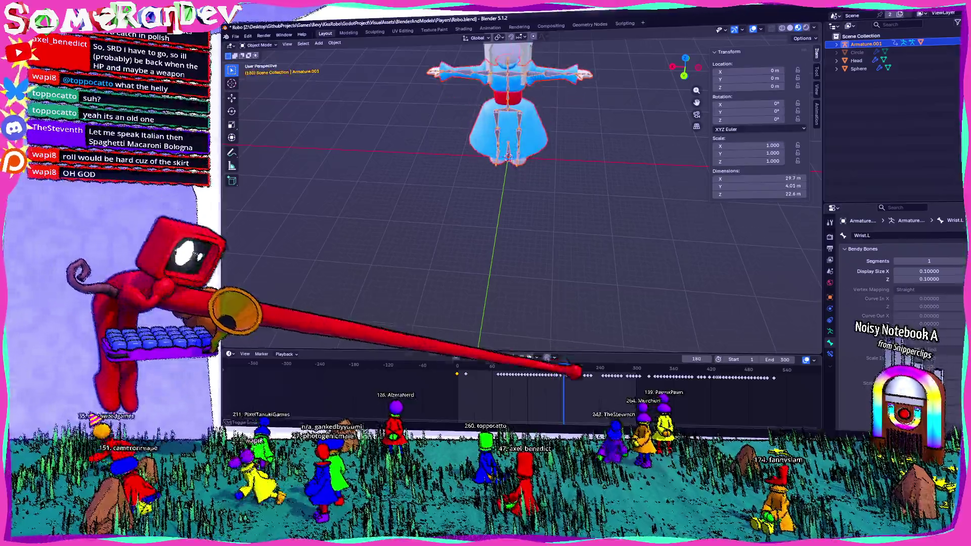
middle_drag(532, 228, 502, 251)
key(space)
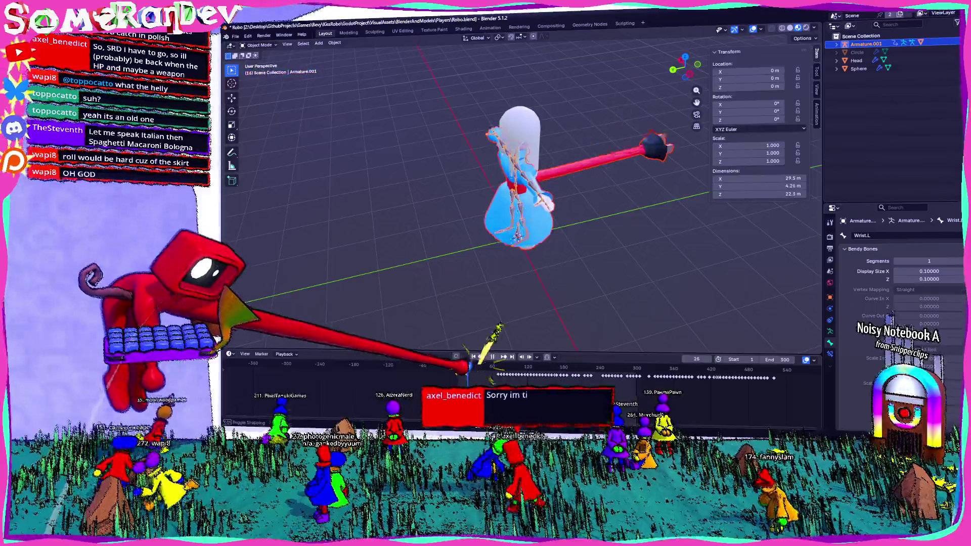
key(Escape)
middle_drag(517, 197, 501, 190)
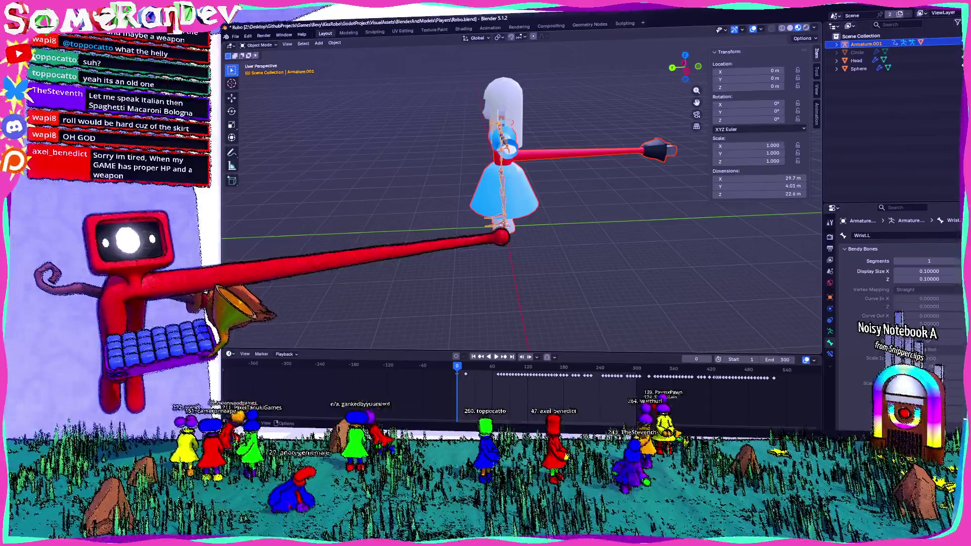
mouse_move(524, 198)
middle_down()
mouse_move(562, 190)
mouse_move(546, 183)
mouse_move(531, 197)
middle_up()
scroll(524, 197, up, 3)
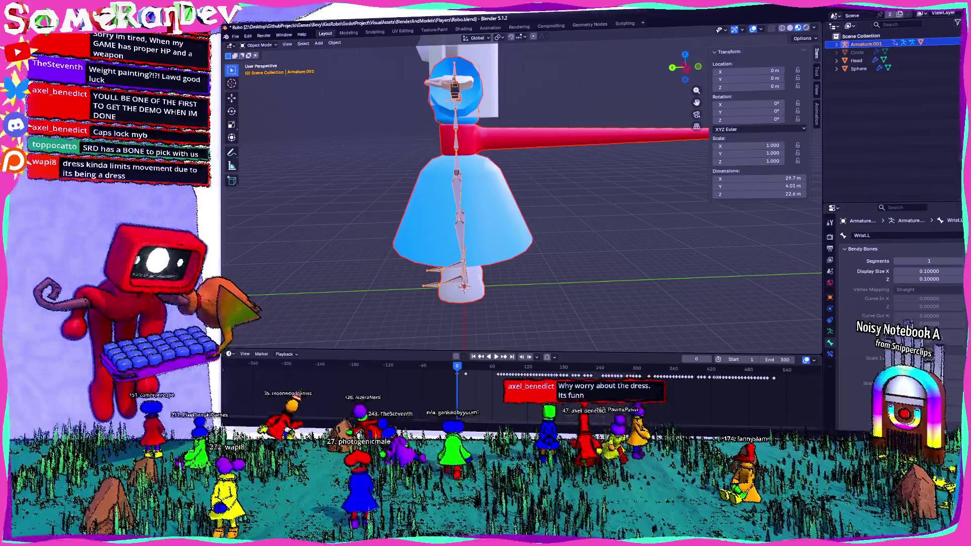
Orbit around the character and snap to a close side-on orthographic view of the torso bones
mouse_move(485, 190)
middle_down()
mouse_move(532, 197)
mouse_move(412, 163)
mouse_move(466, 194)
mouse_move(526, 202)
mouse_move(532, 216)
middle_up()
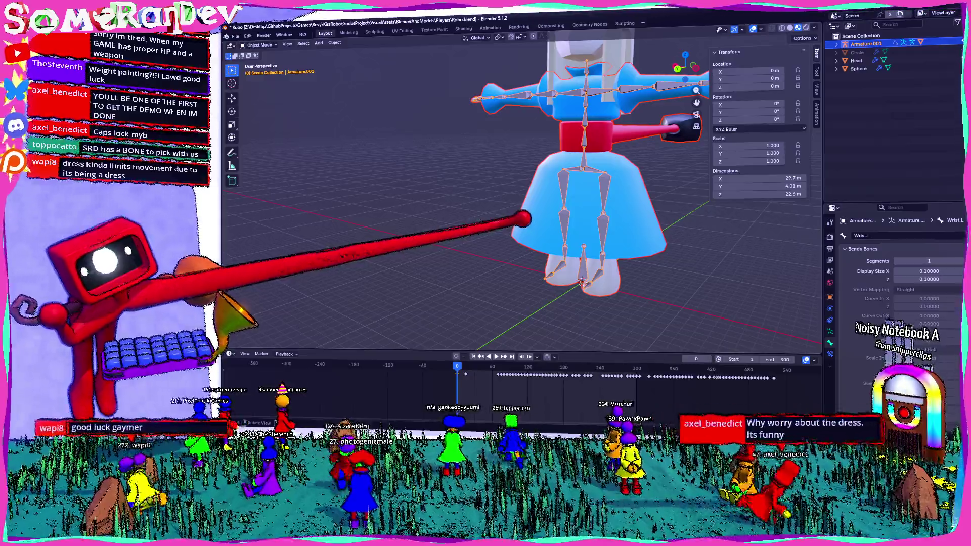
mouse_move(537, 257)
middle_down()
mouse_move(460, 276)
mouse_move(455, 210)
middle_up()
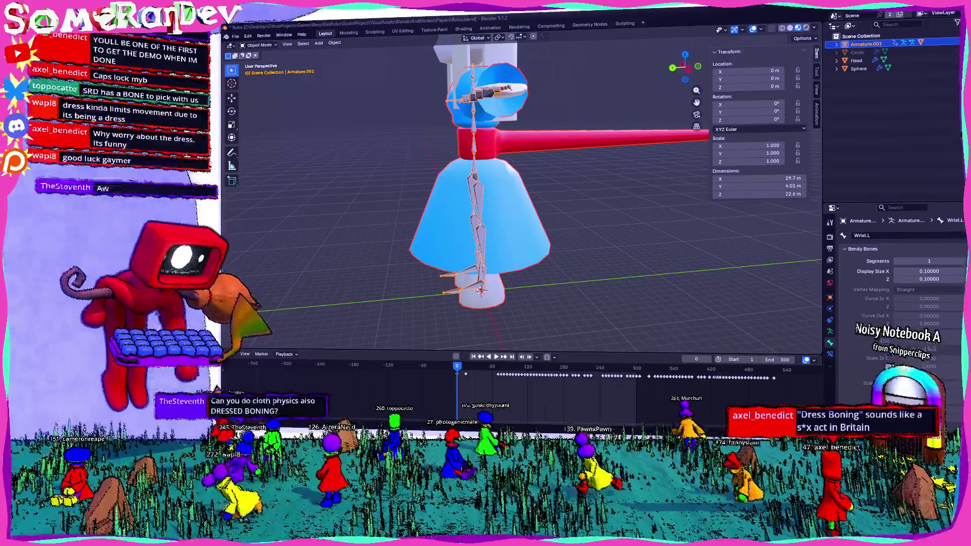
middle_drag(485, 190, 425, 220)
middle_drag(532, 190, 440, 197)
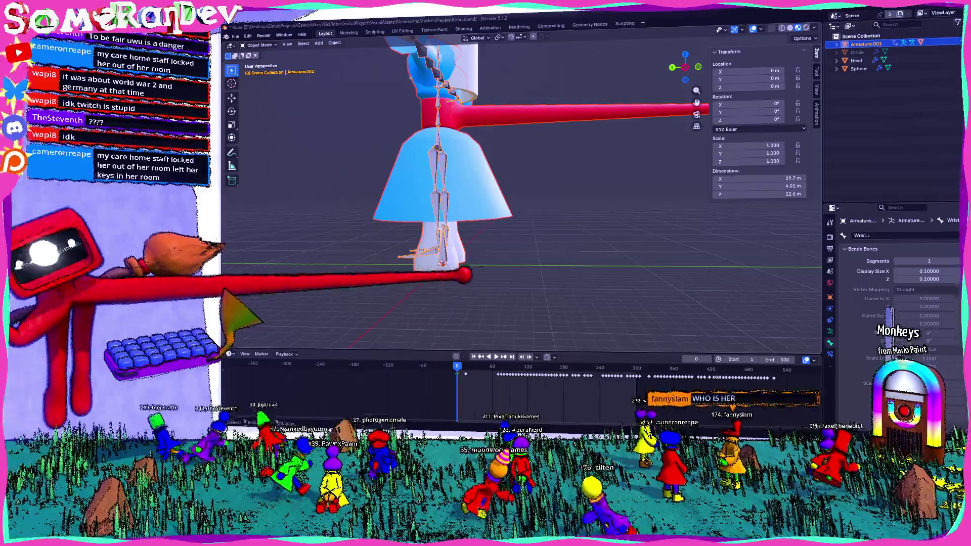
middle_drag(461, 276, 516, 270)
key(KP_1)
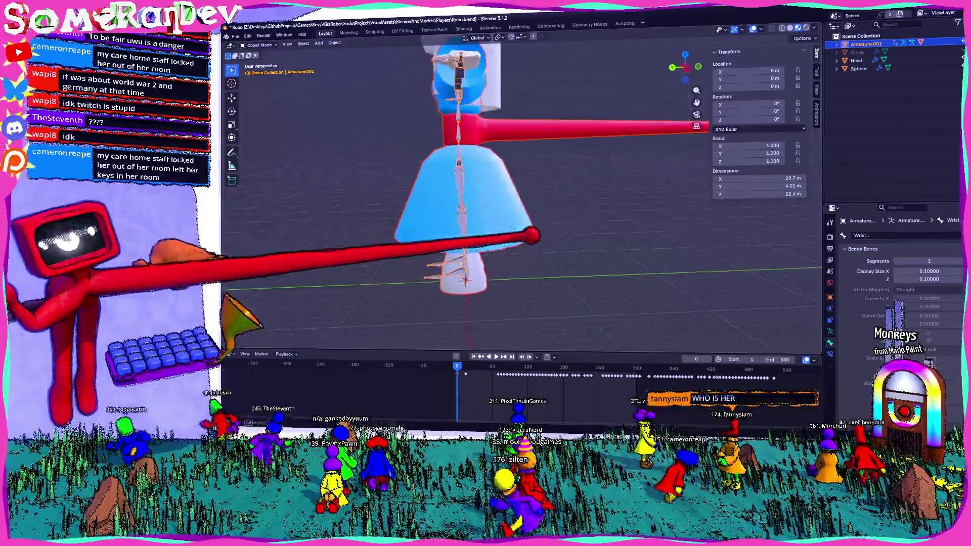
drag(701, 53, 702, 47)
click(702, 50)
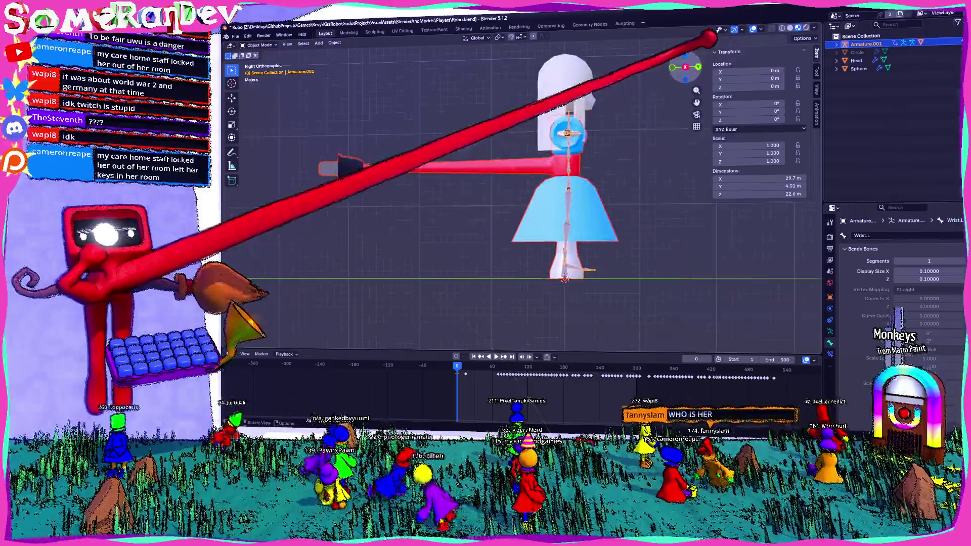
scroll(716, 151, up, 3)
scroll(514, 198, down, 2)
scroll(511, 187, up, 2)
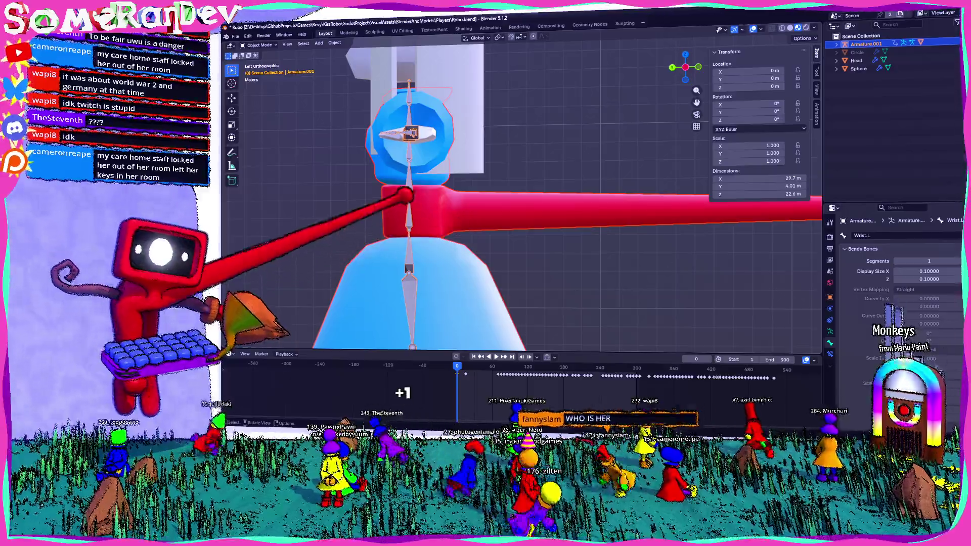
key(Tab)
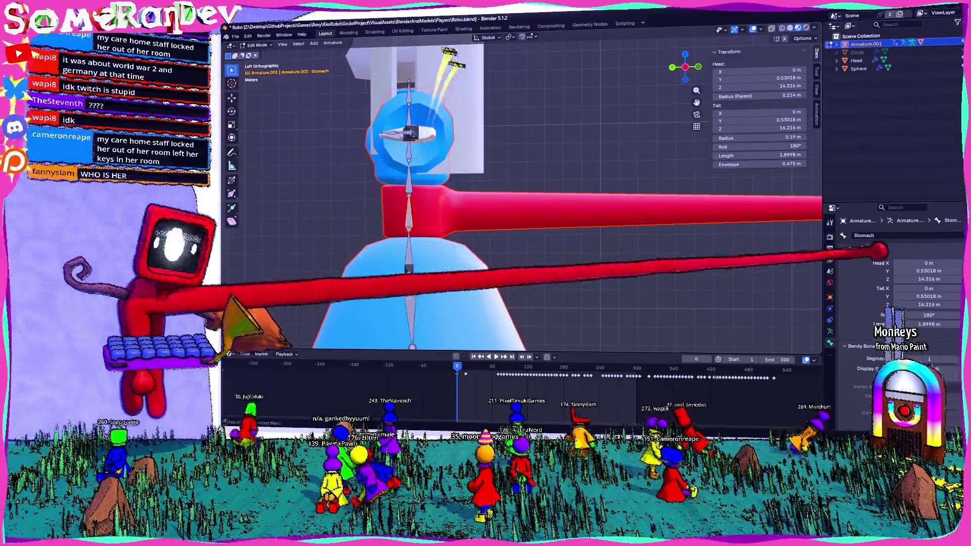
click(410, 303)
scroll(522, 193, down, 2)
middle_drag(524, 190, 456, 159)
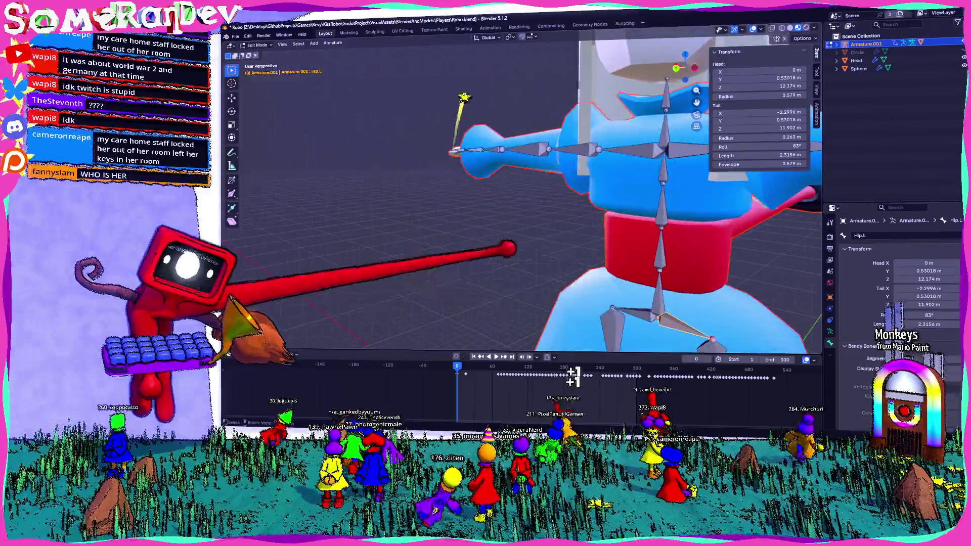
click(516, 158)
middle_drag(523, 190, 425, 197)
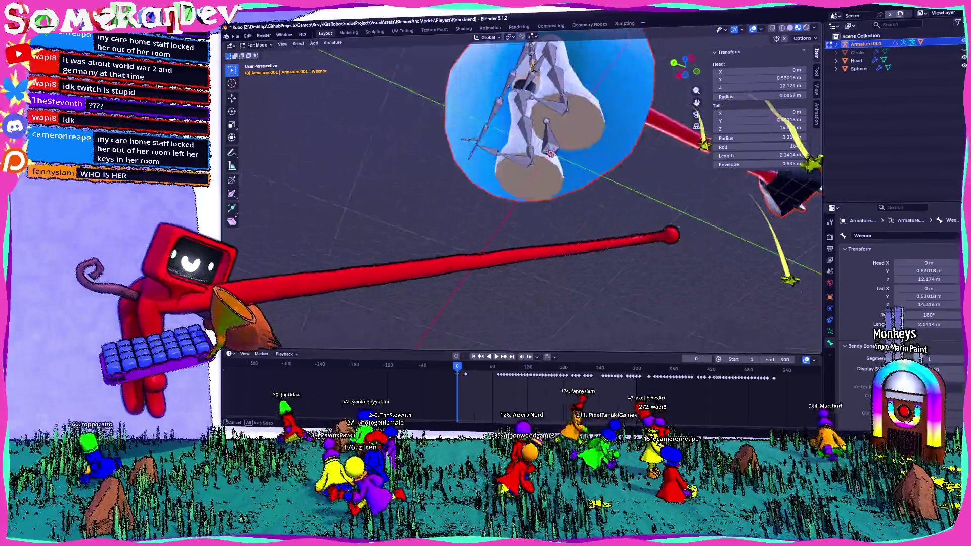
key(ctrl+KP_3)
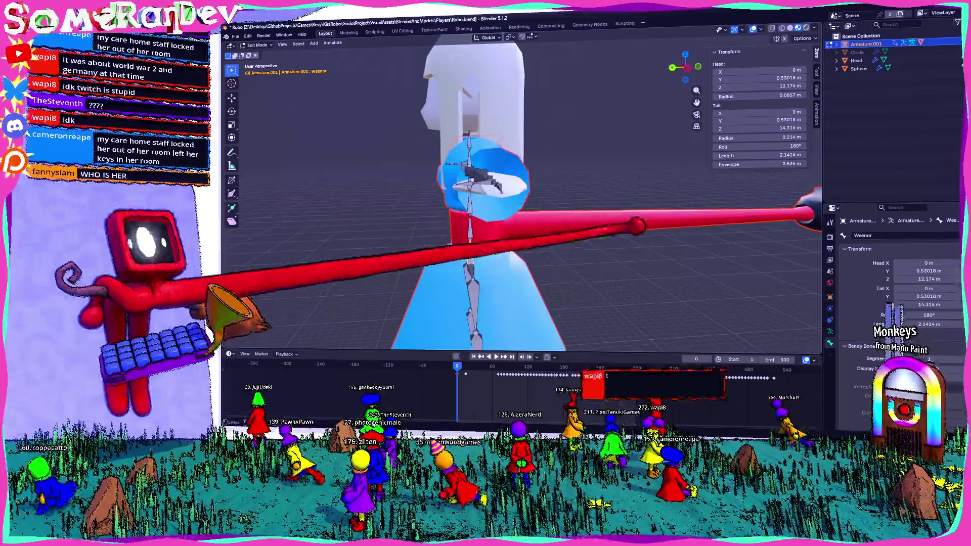
scroll(407, 283, up, 2)
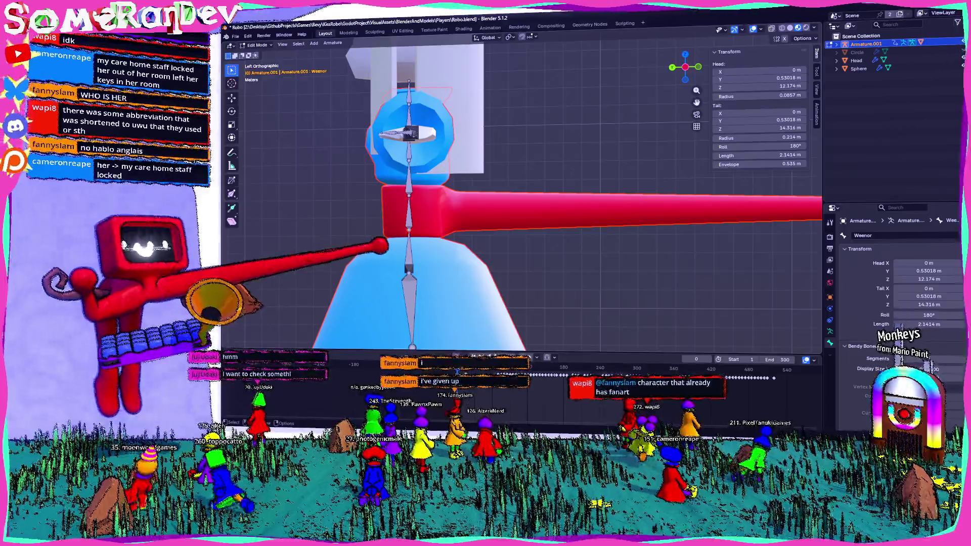
scroll(524, 197, up, 2)
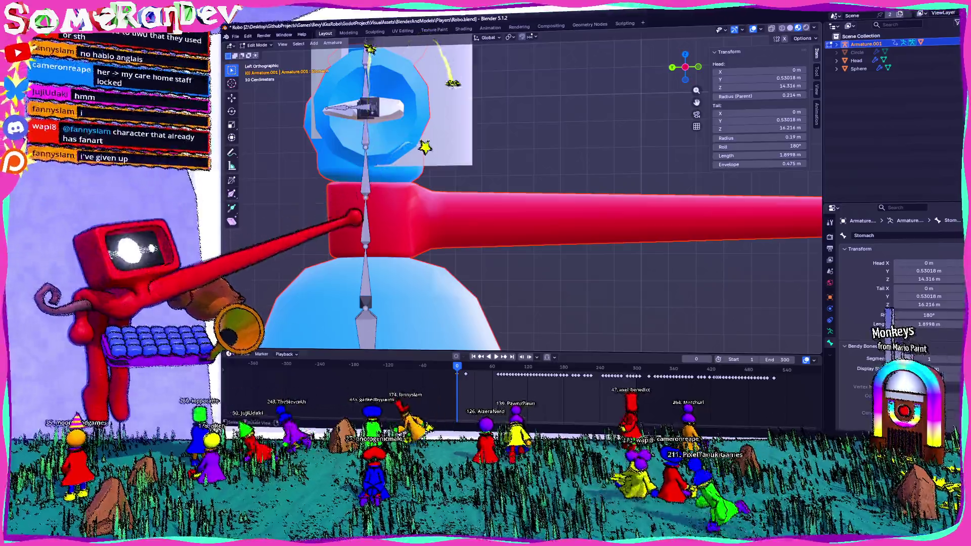
click(366, 296)
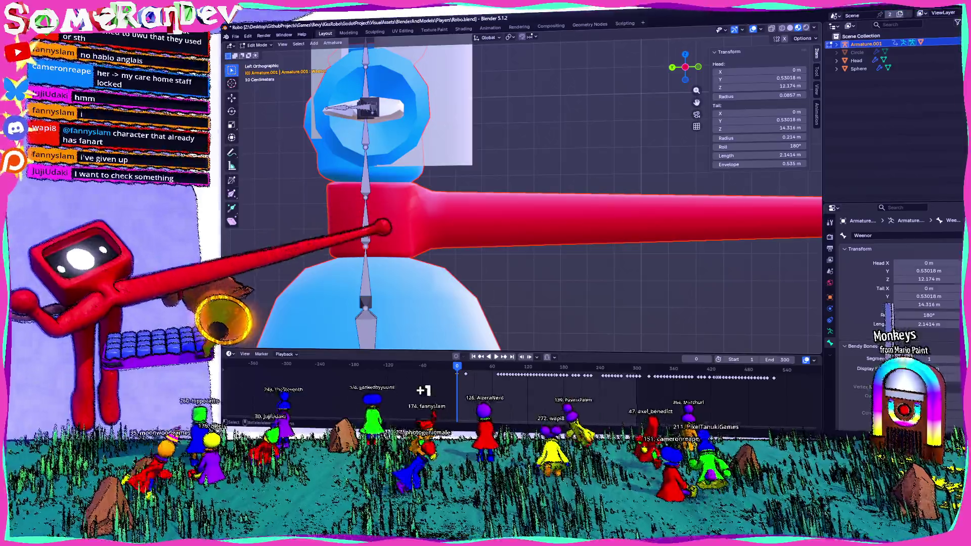
scroll(524, 194, down, 2)
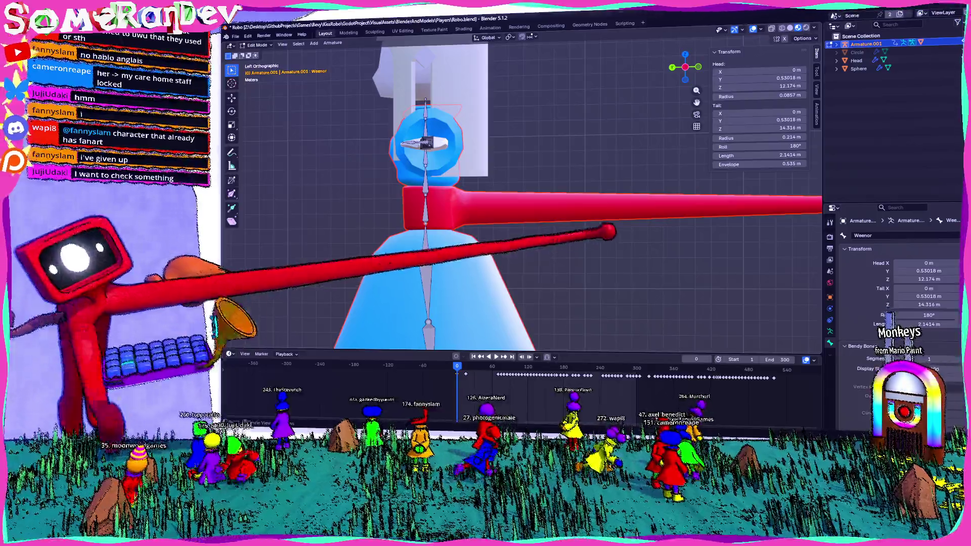
scroll(524, 194, down, 2)
shift+middle_drag(492, 241, 409, 203)
click(414, 182)
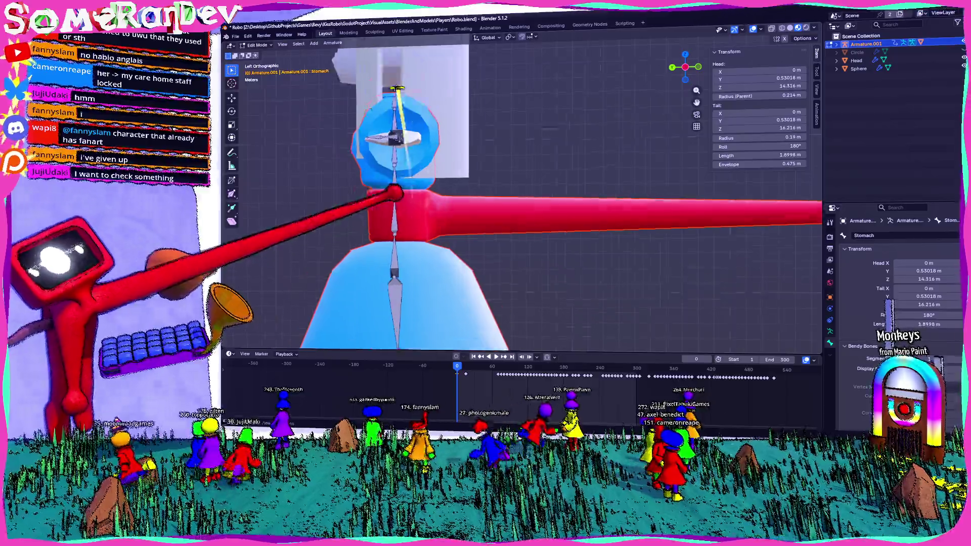
scroll(414, 182, up, 2)
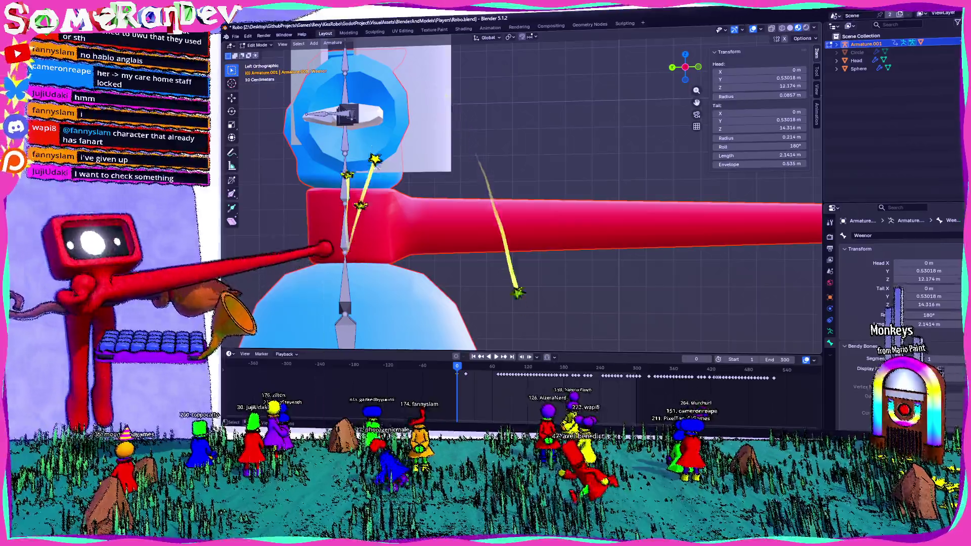
key(e)
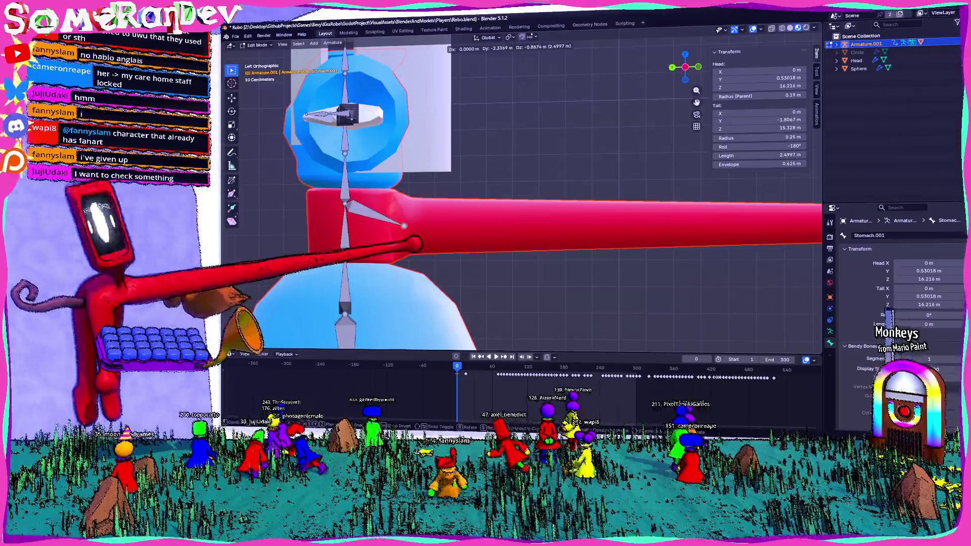
click(403, 225)
mouse_move(445, 151)
middle_down()
mouse_move(526, 305)
mouse_move(486, 228)
middle_up()
scroll(486, 227, up, 4)
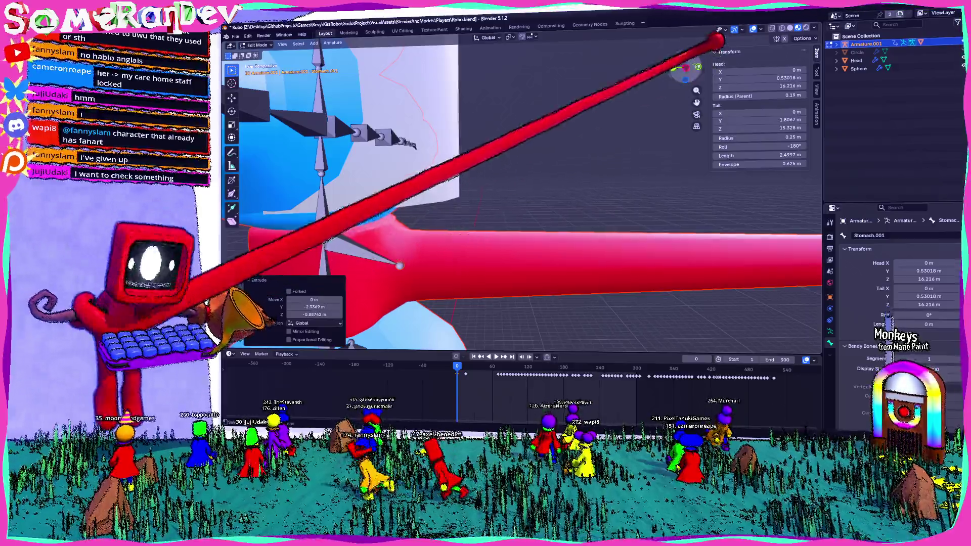
key(ctrl+KP_3)
scroll(485, 190, up, 2)
scroll(486, 190, up, 2)
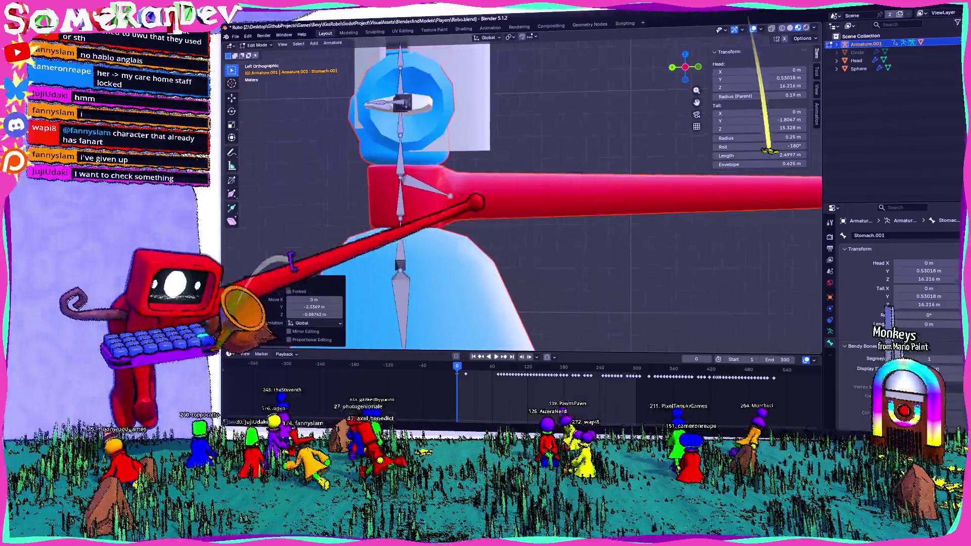
key(ctrl+z)
scroll(525, 198, up, 2)
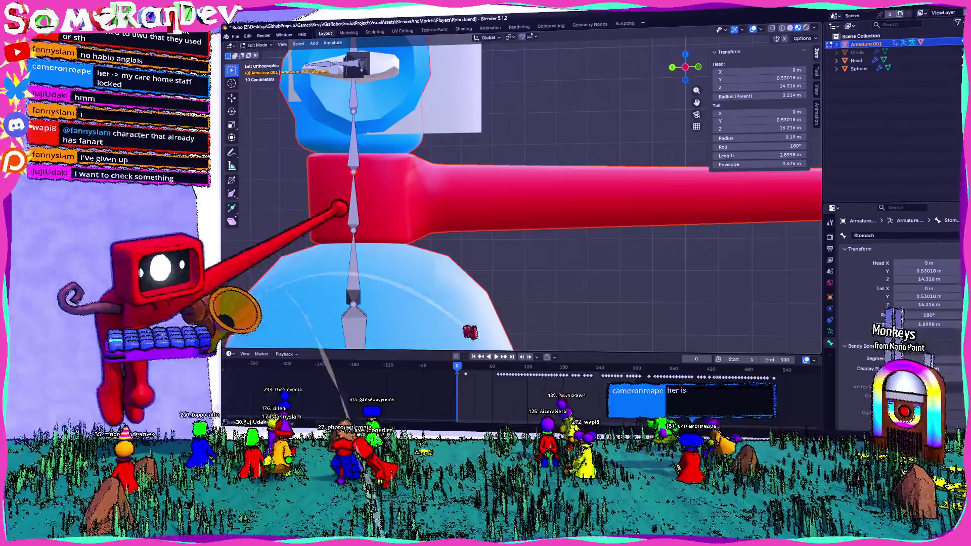
shift+middle_drag(470, 332, 513, 332)
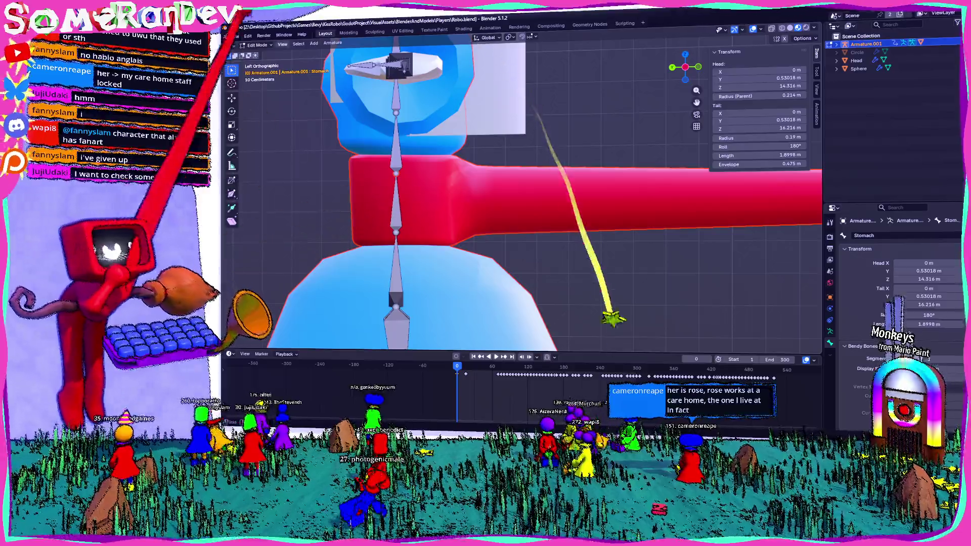
click(258, 53)
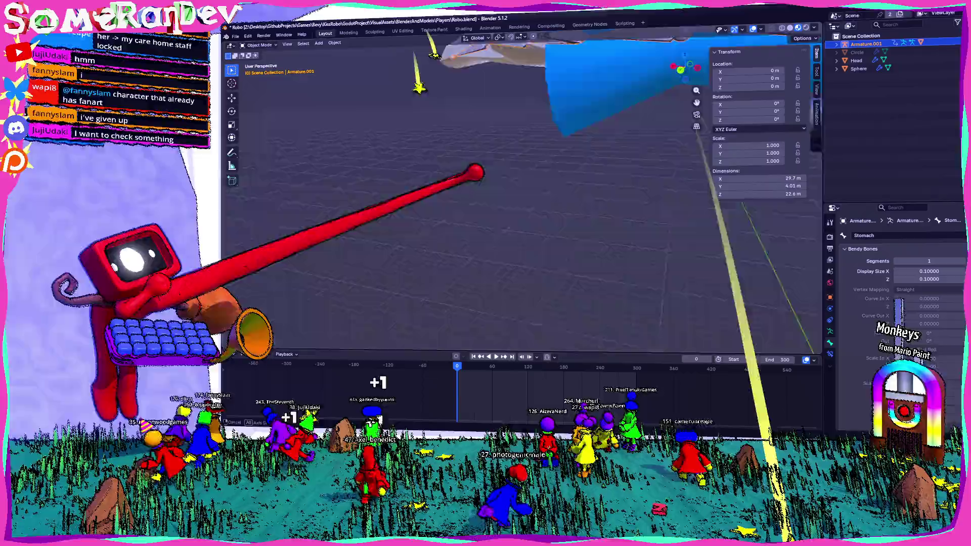
View the character flat from behind in Back Orthographic with the armature selected
mouse_move(386, 145)
middle_down()
mouse_move(553, 210)
mouse_move(523, 212)
middle_up()
scroll(527, 195, down, 3)
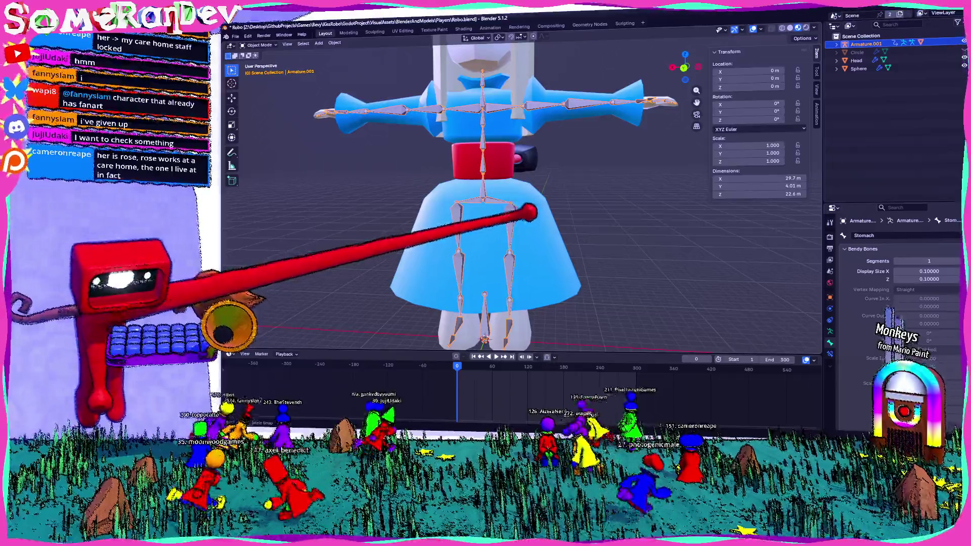
mouse_move(524, 212)
middle_down()
mouse_move(451, 218)
mouse_move(517, 217)
middle_up()
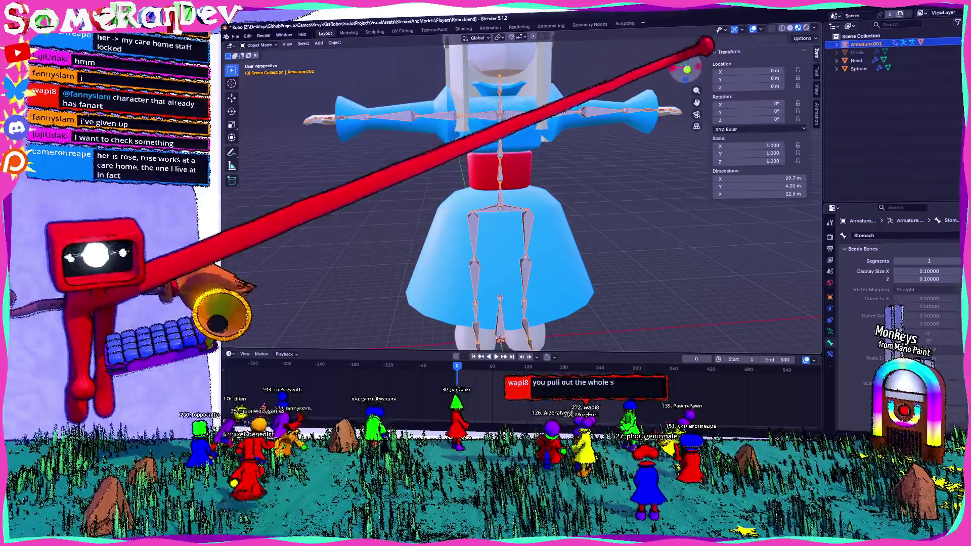
key(ctrl+KP_1)
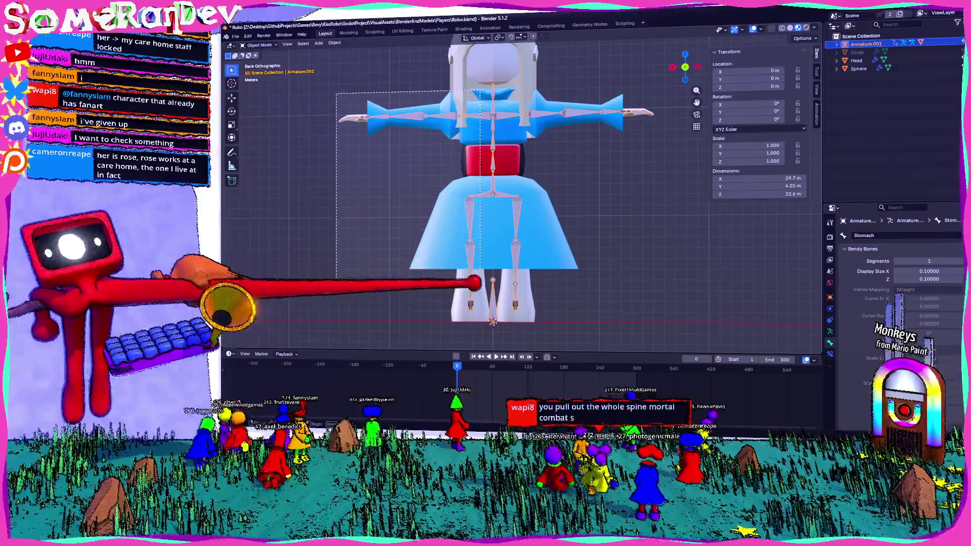
shift+click(468, 311)
click(402, 163)
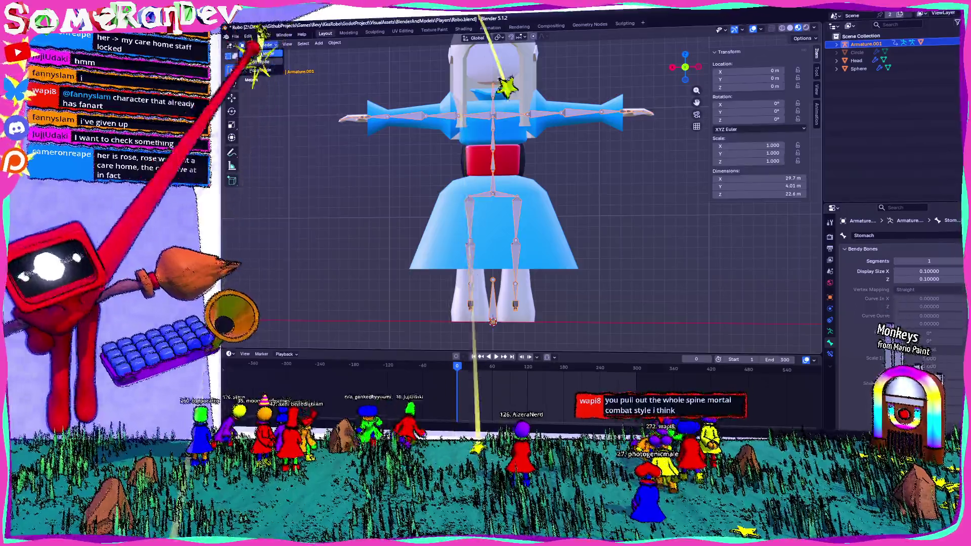
Enter Edit Mode on the armature and make the Shoulder.R bone active
key(Tab)
drag(296, 96, 452, 308)
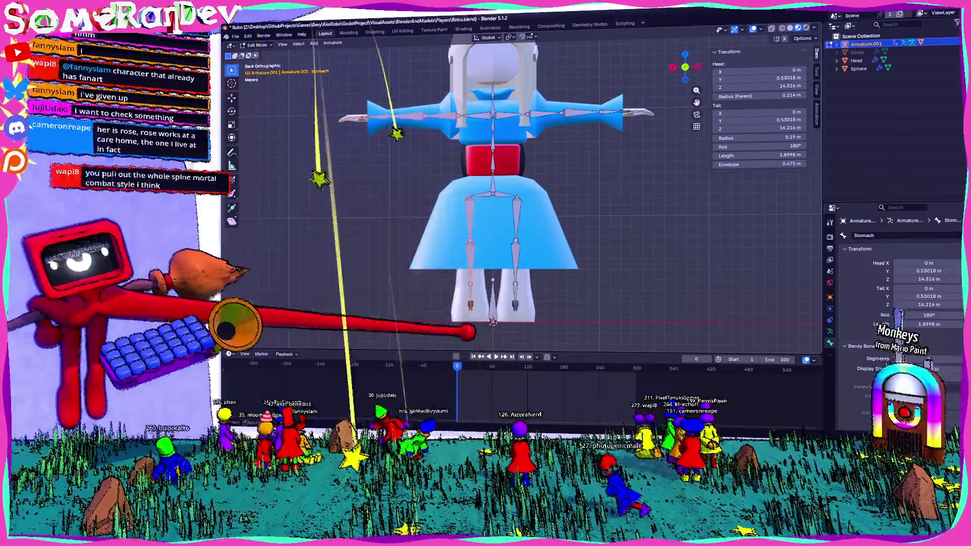
click(489, 68)
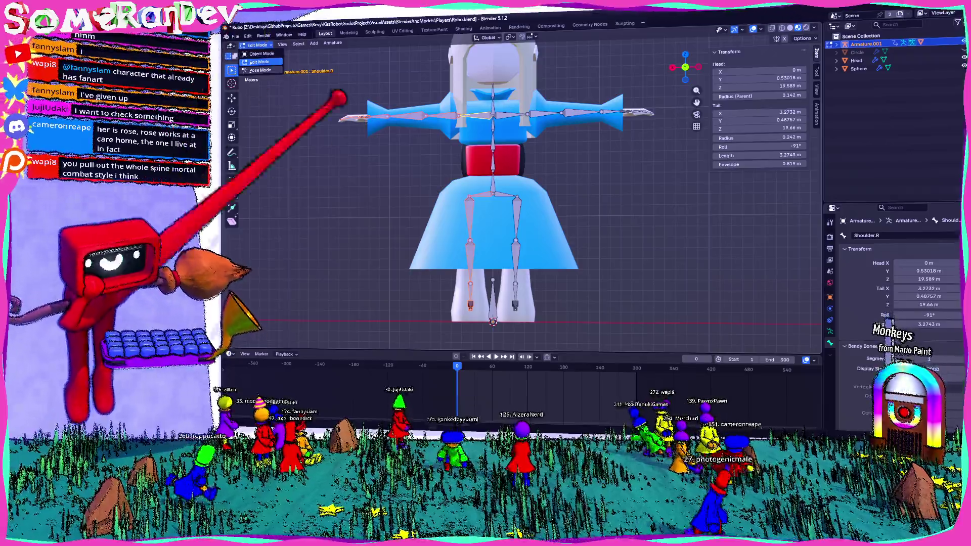
Extrude a new angled bone, Weenor.001, from the tip of the Weenor bone at the waist
middle_drag(380, 229, 425, 221)
click(455, 228)
scroll(471, 190, up, 5)
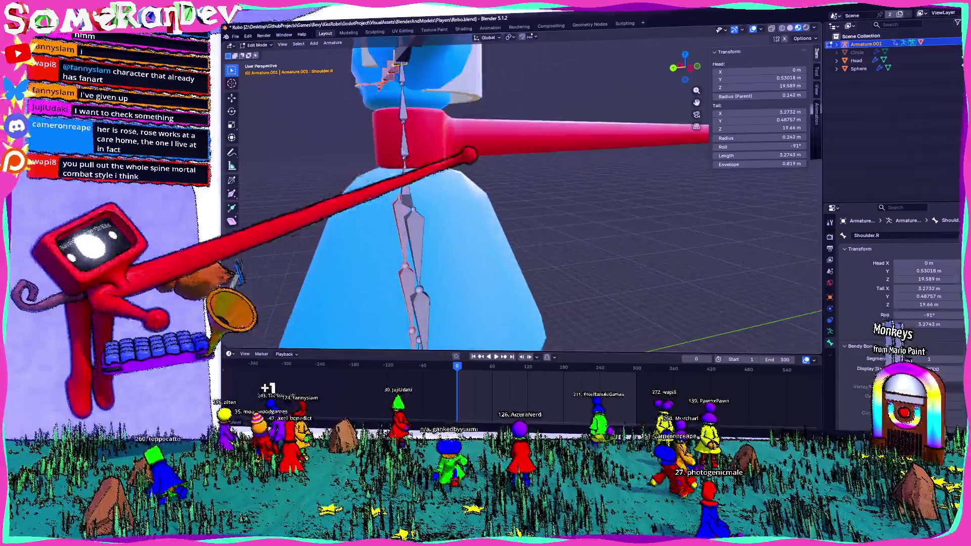
alt+middle_drag(471, 151, 462, 169)
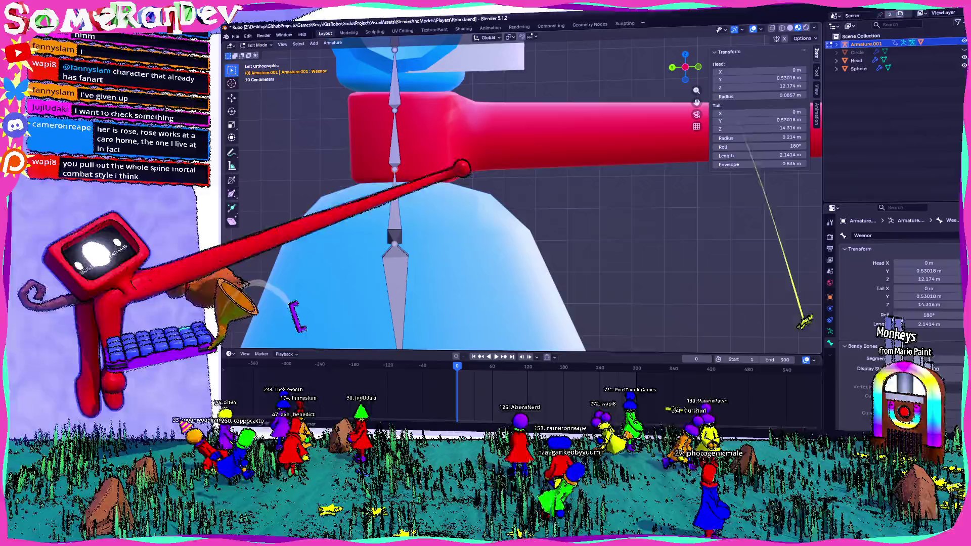
right_click(804, 323)
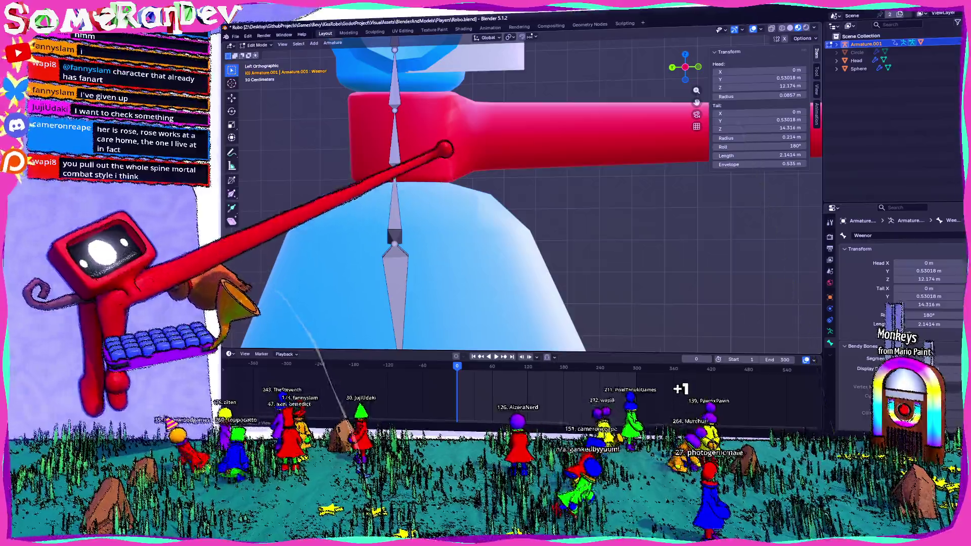
key(e)
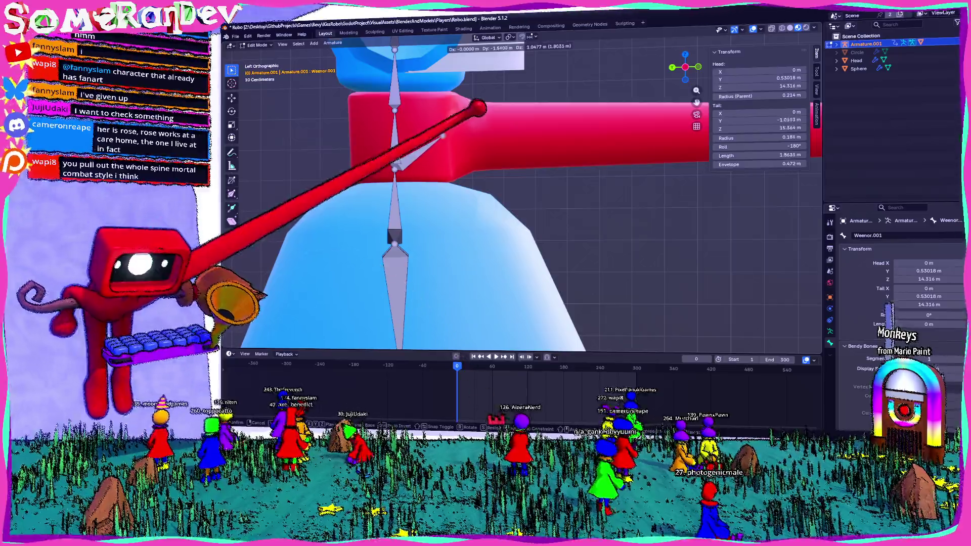
click(455, 114)
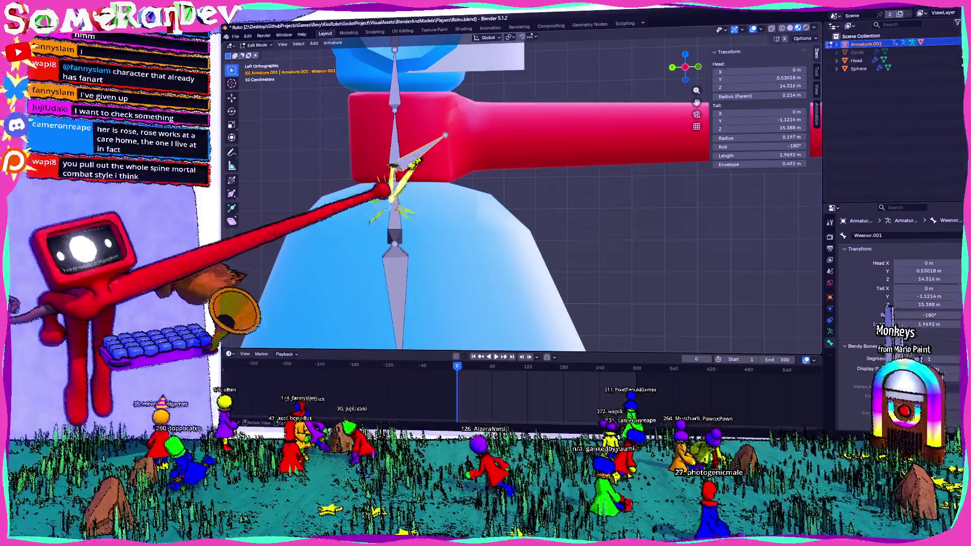
Compare Weenor and Weenor.001, then start another extrusion from Weenor's tail
click(422, 149)
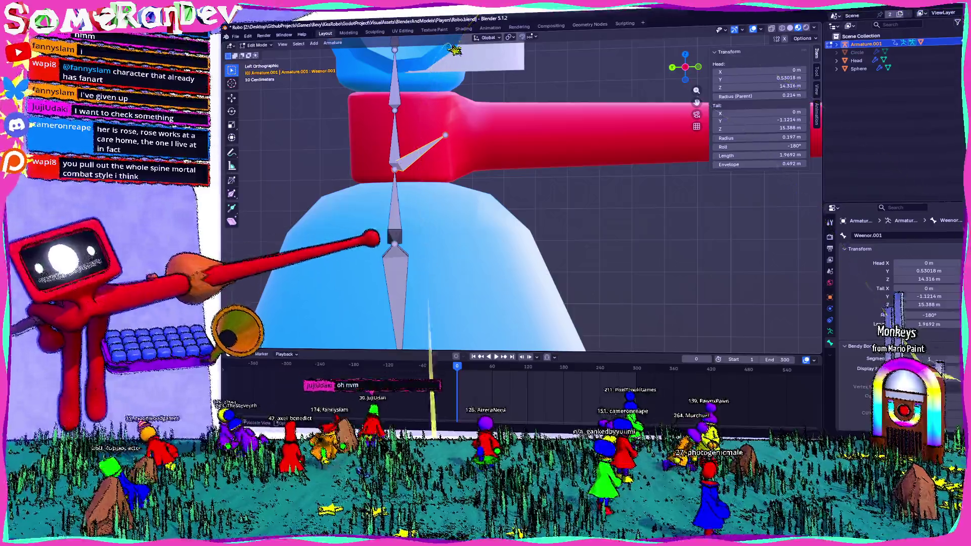
click(395, 205)
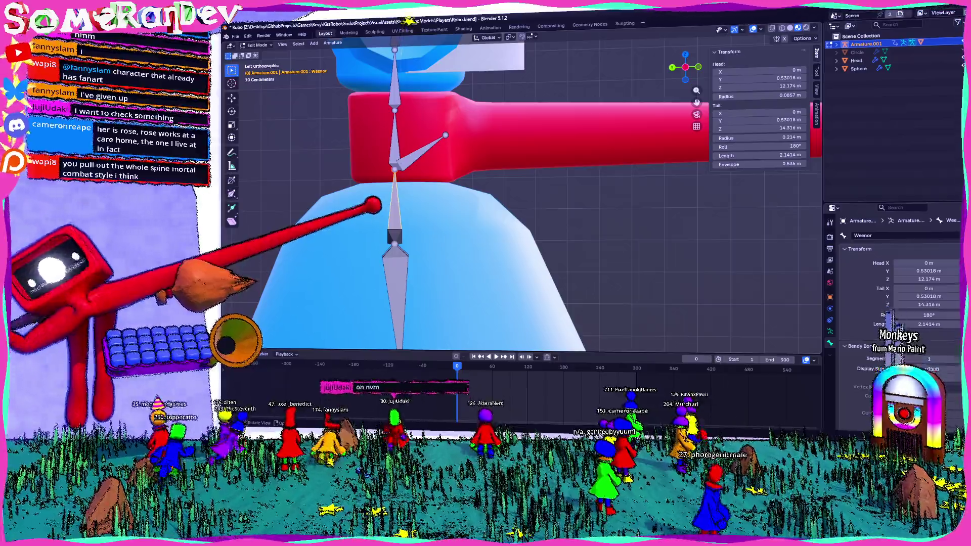
click(422, 149)
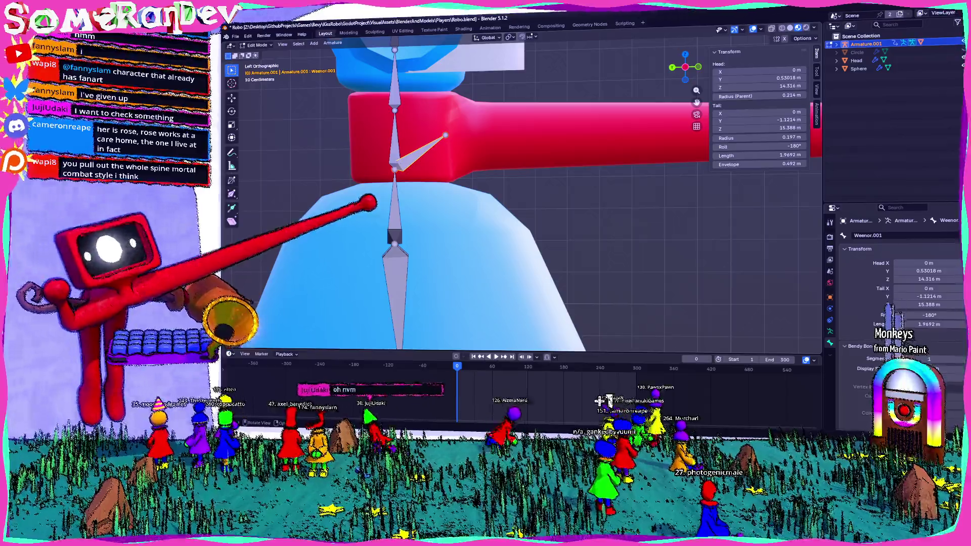
click(391, 179)
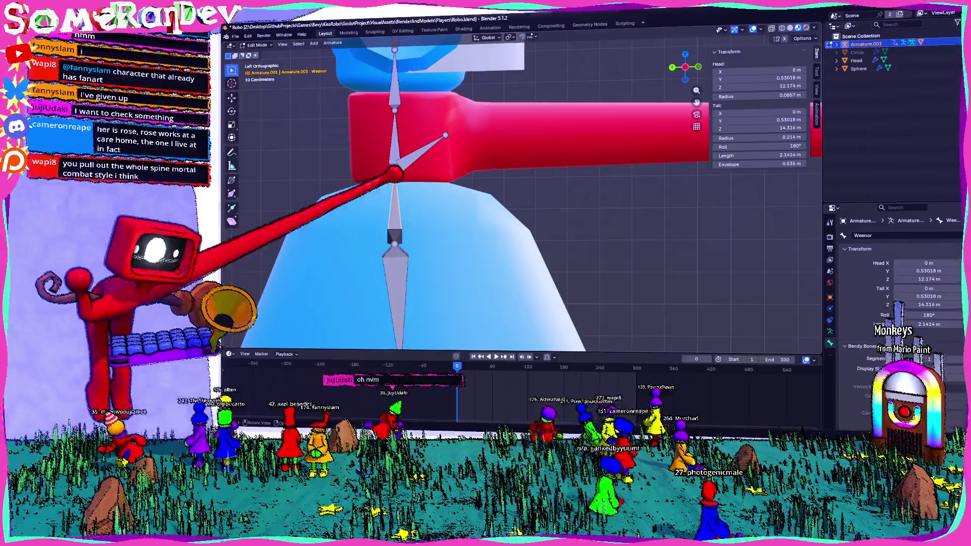
key(e)
text(ConnectionToTa)
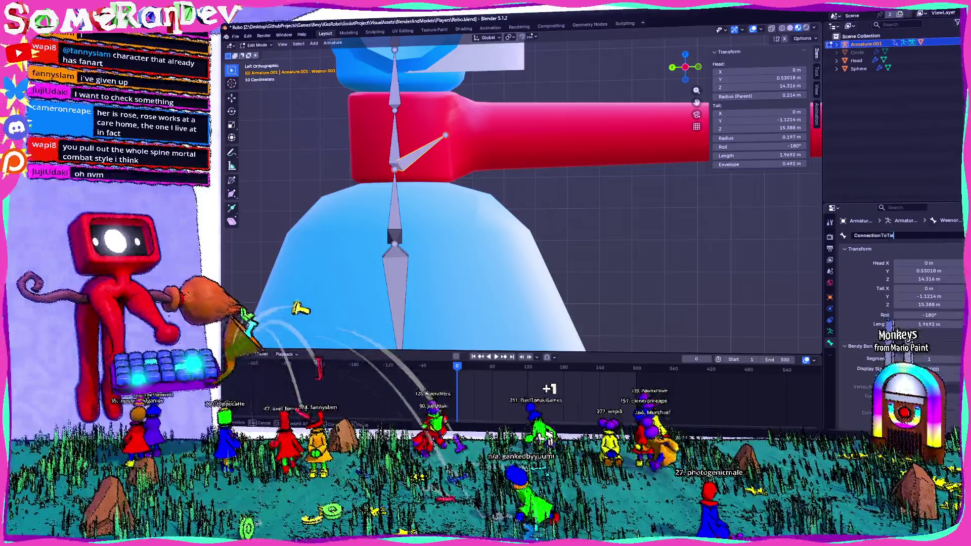
text(l)
Confirm the name ConnectionToTail and nudge the bone's tail slightly, checking it side-on
key(Return)
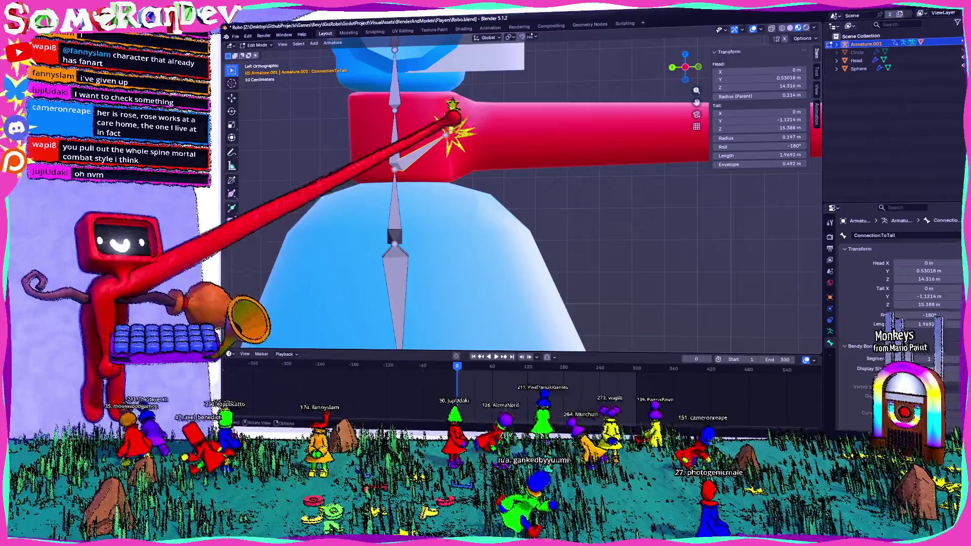
shift+middle_drag(524, 198, 486, 212)
key(g)
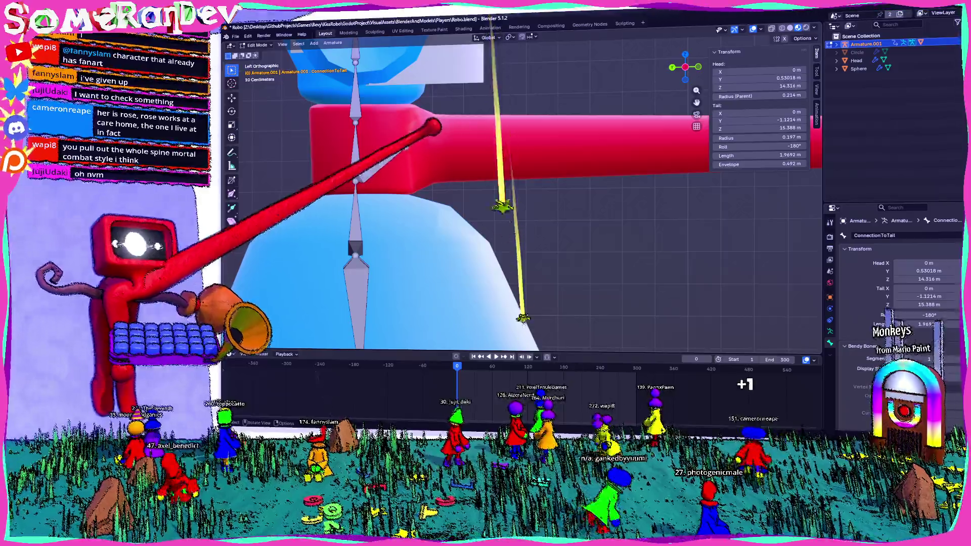
click(445, 146)
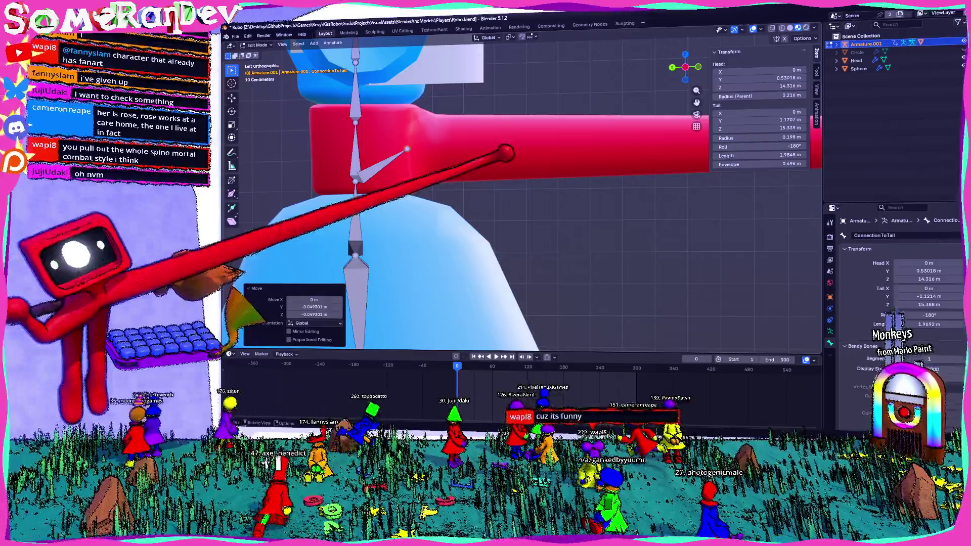
key(KP_3)
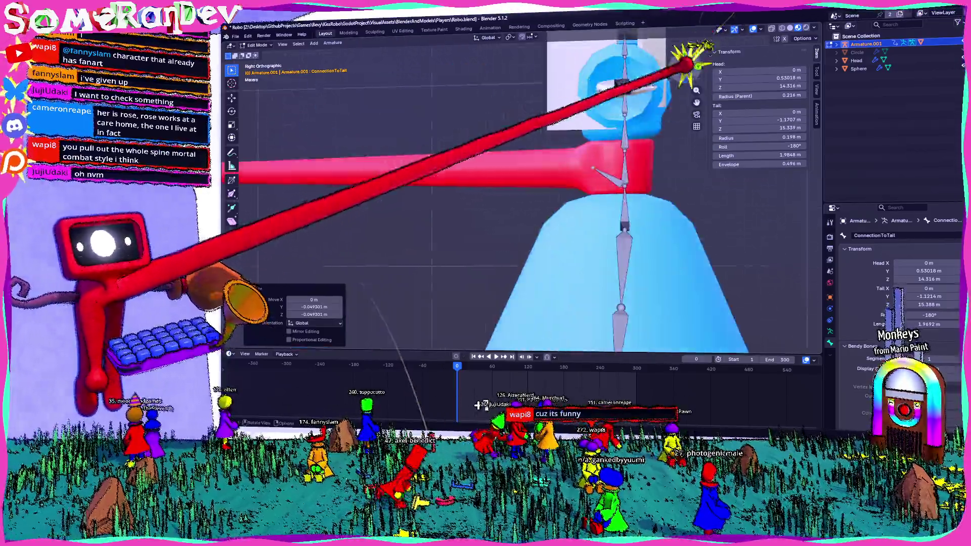
middle_drag(524, 198, 486, 228)
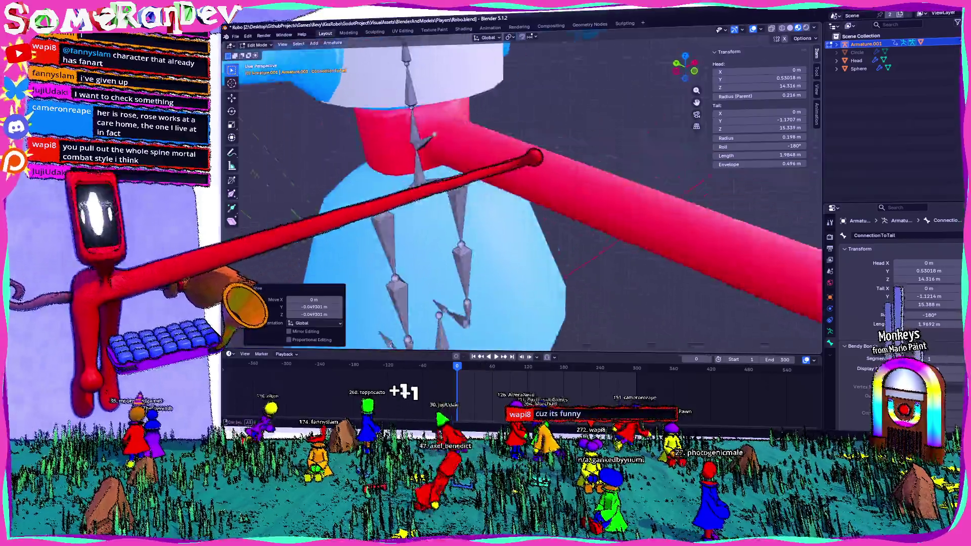
key(ctrl+KP_3)
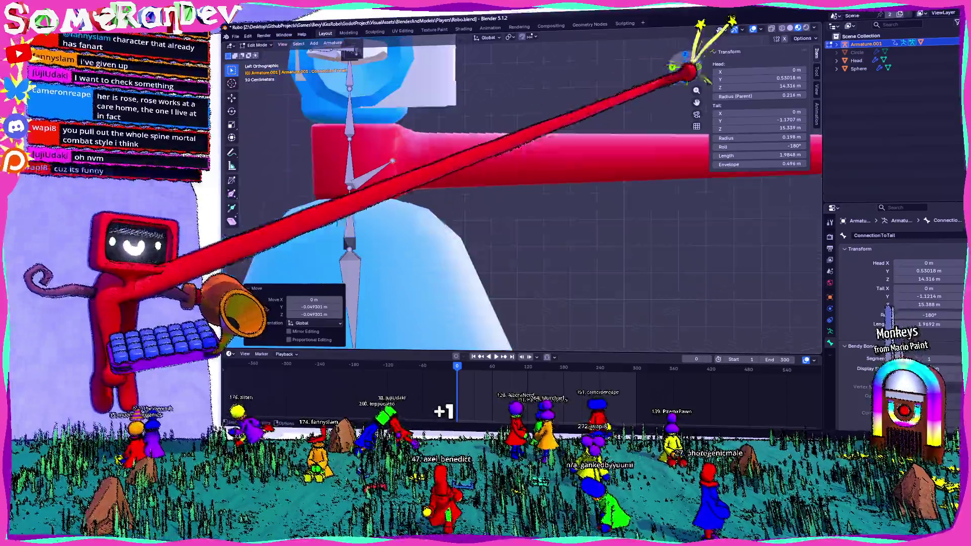
scroll(524, 197, up, 2)
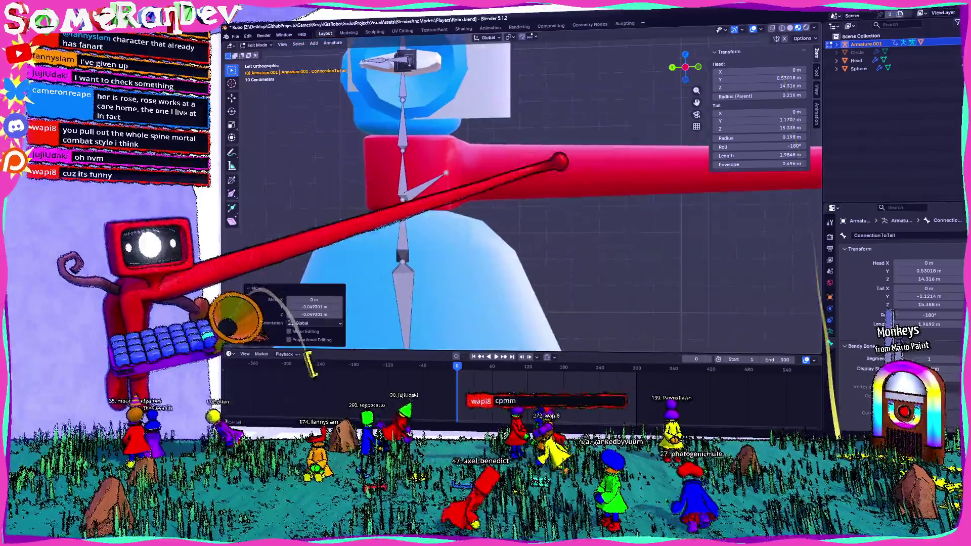
scroll(523, 198, up, 2)
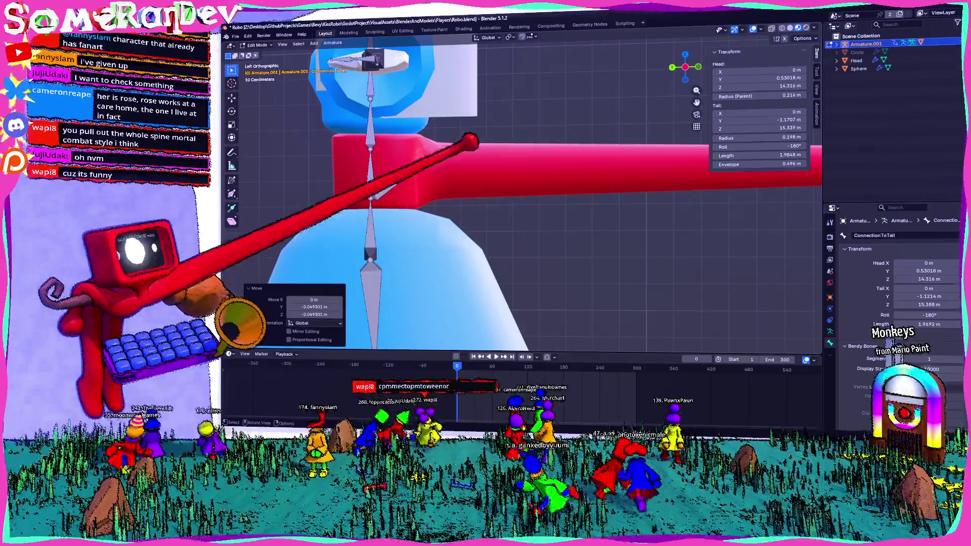
scroll(478, 188, up, 1)
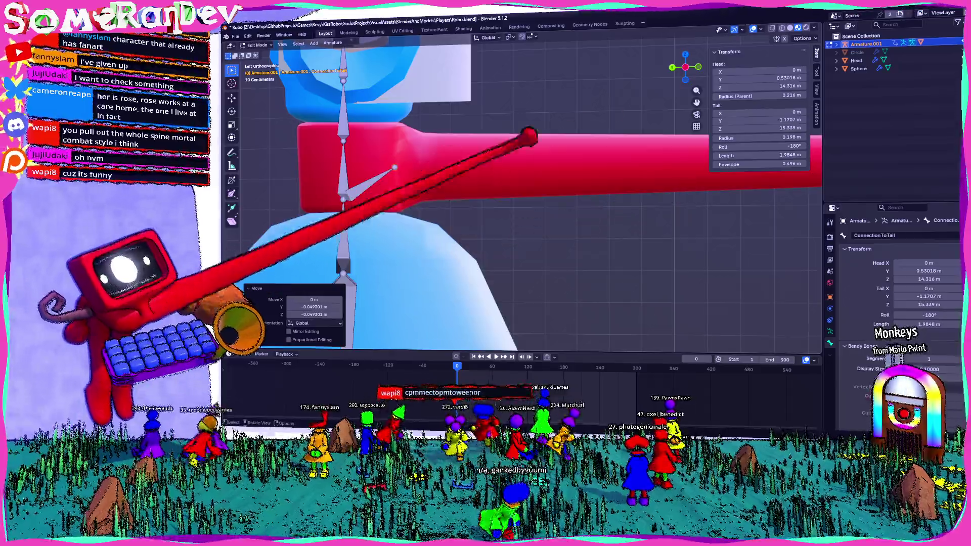
scroll(524, 197, up, 2)
scroll(524, 197, down, 2)
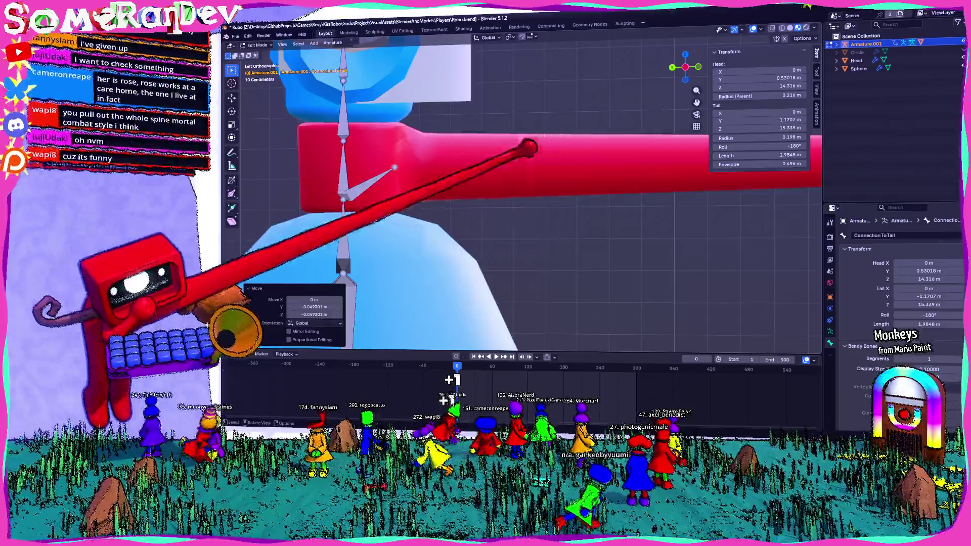
Extrude a long ConnectionToTail.001 bone, about 26.7 m, out to the sphere beside the black cone
shift+middle_drag(524, 198, 467, 186)
drag(337, 152, 565, 155)
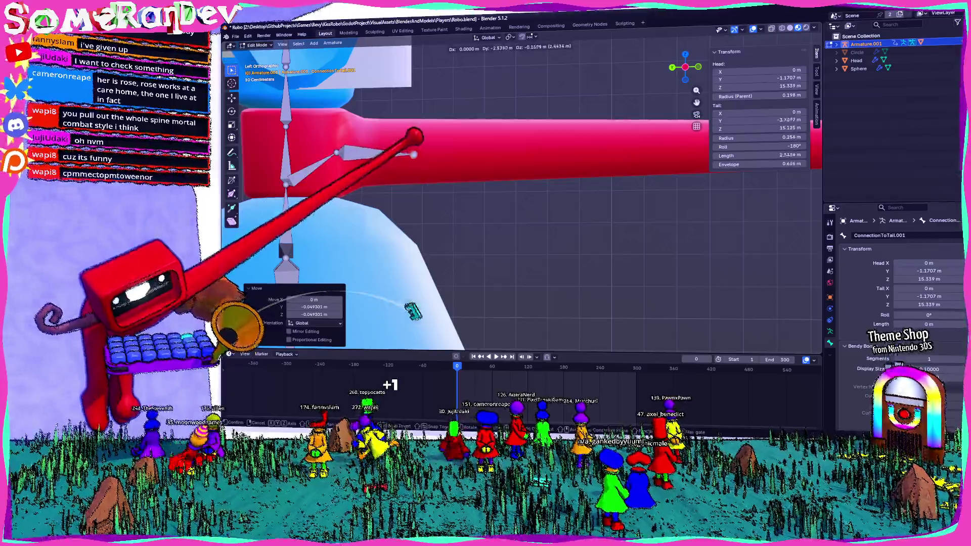
key(KP_1)
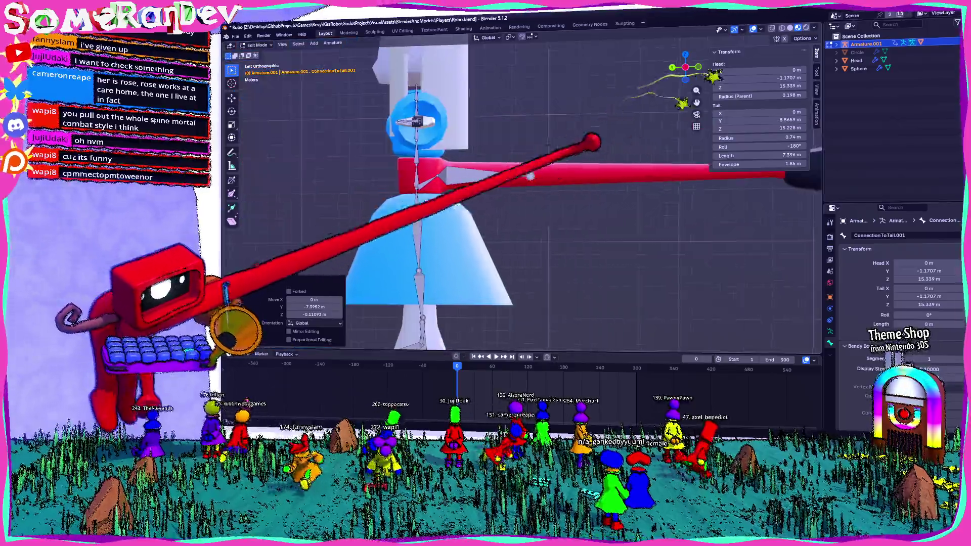
click(697, 67)
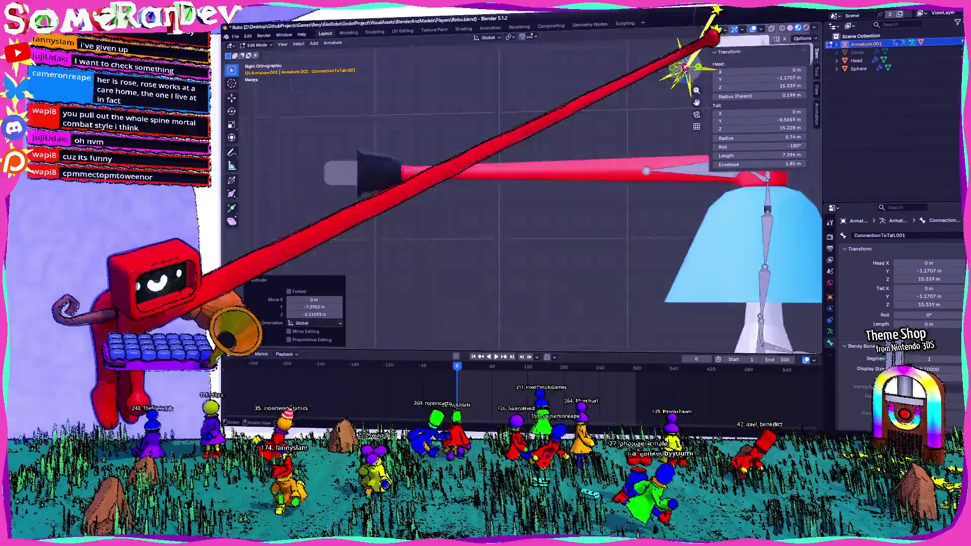
click(687, 68)
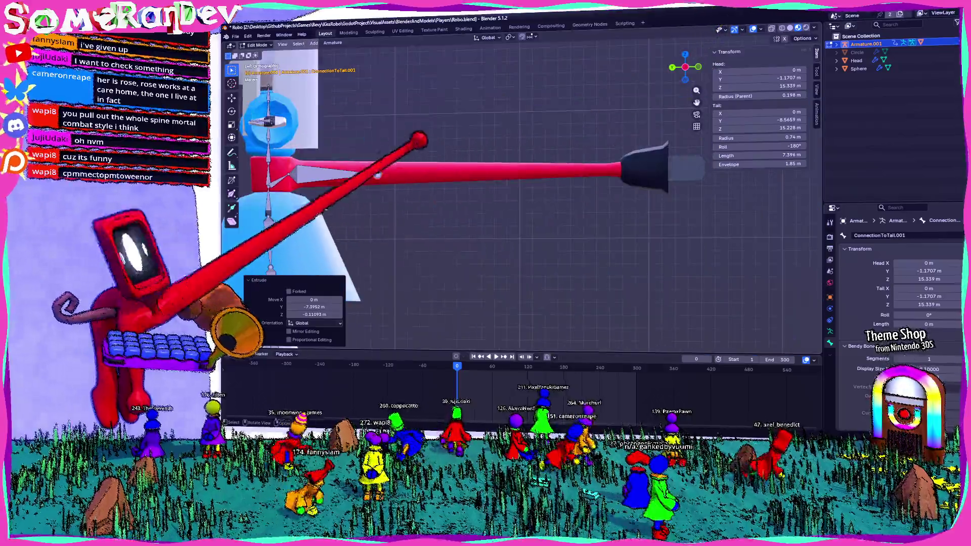
key(g)
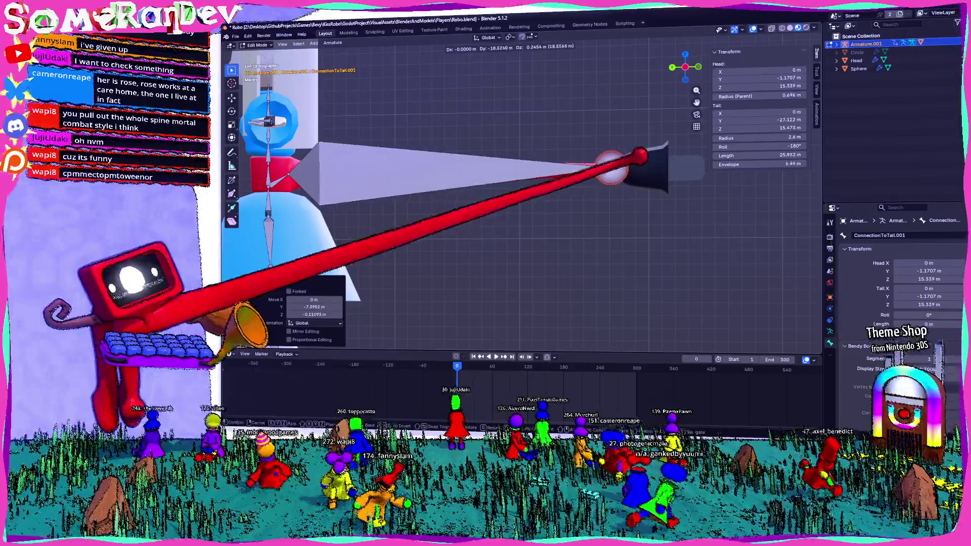
scroll(645, 159, up, 2)
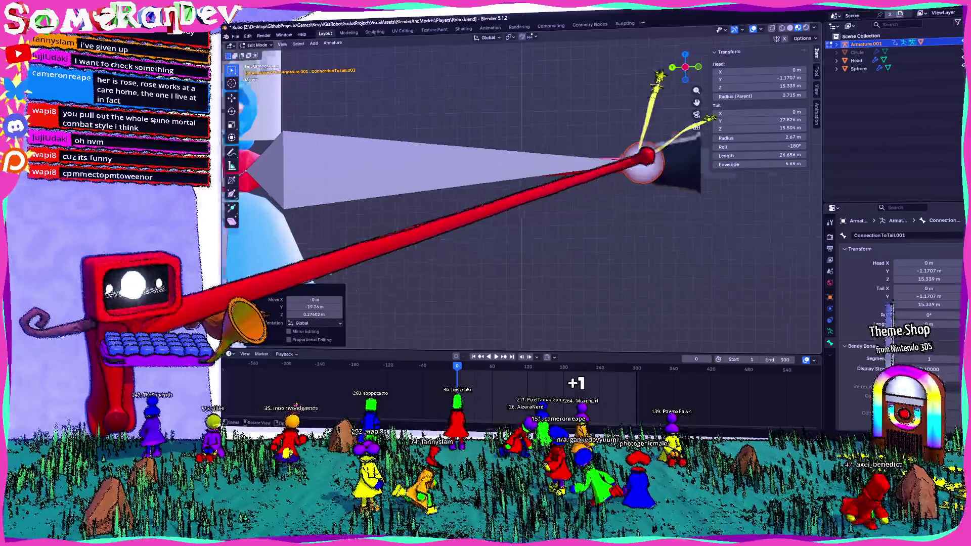
scroll(684, 148, down, 2)
key(Escape)
Subdivide the long bone into a chain of about eight 3.3 m segments and grab the last one
right_click(410, 175)
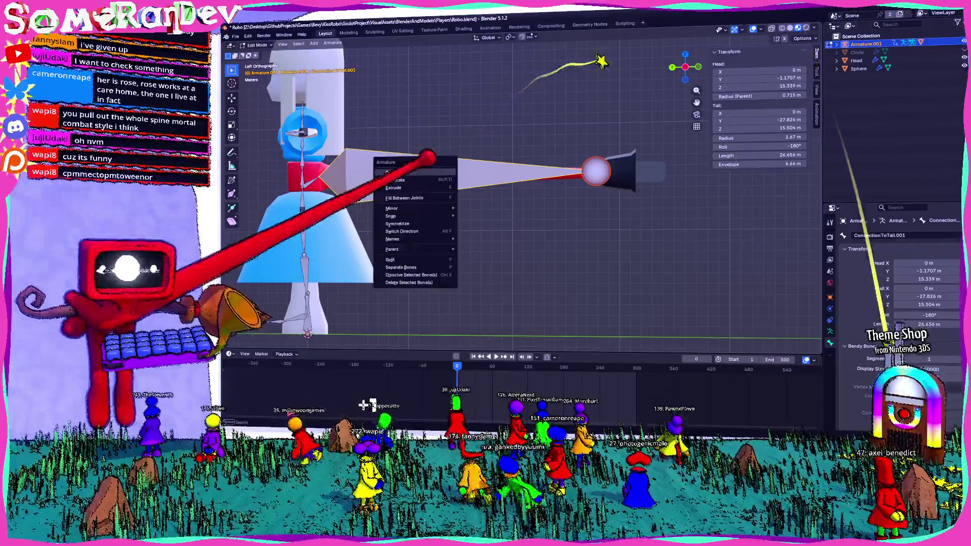
click(410, 180)
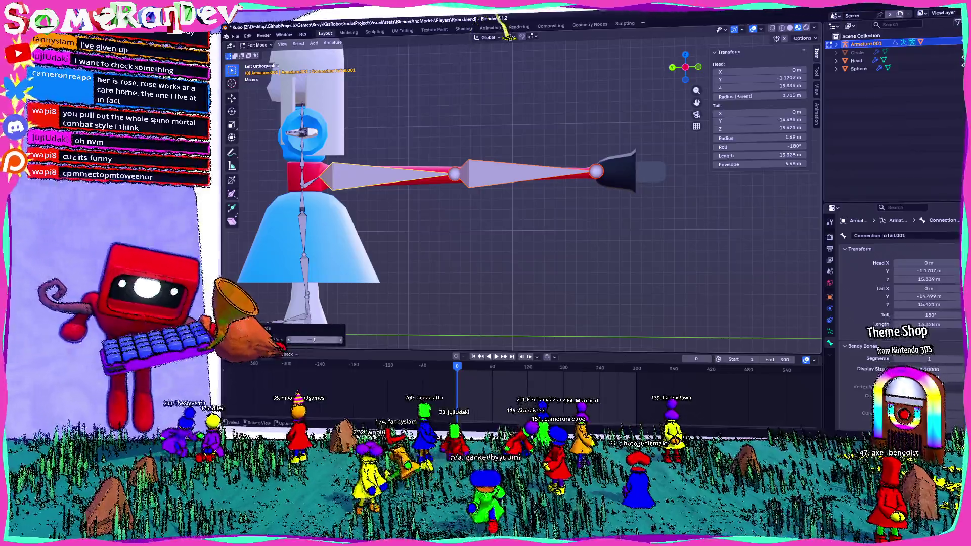
key(shift+r)
key(shift+r)
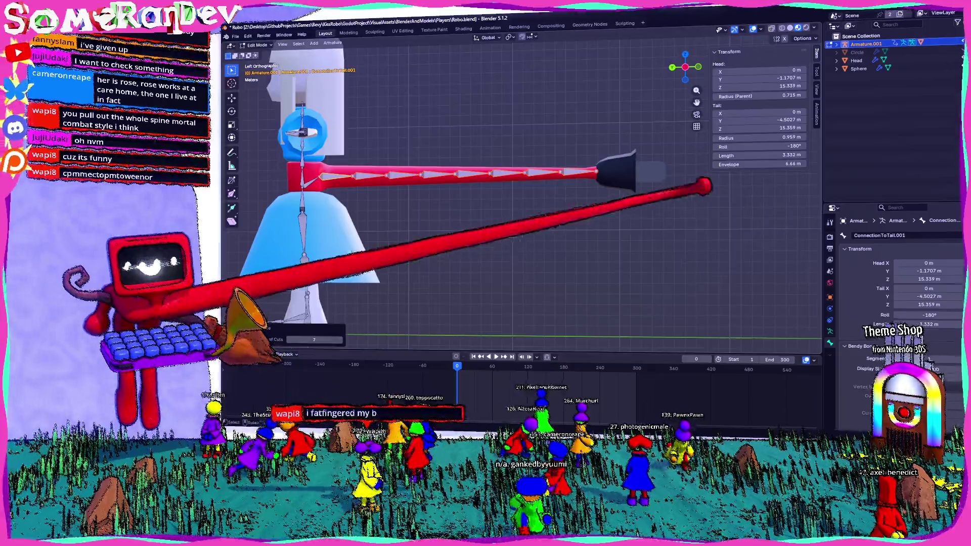
scroll(524, 193, up, 2)
scroll(523, 194, up, 2)
scroll(524, 194, up, 1)
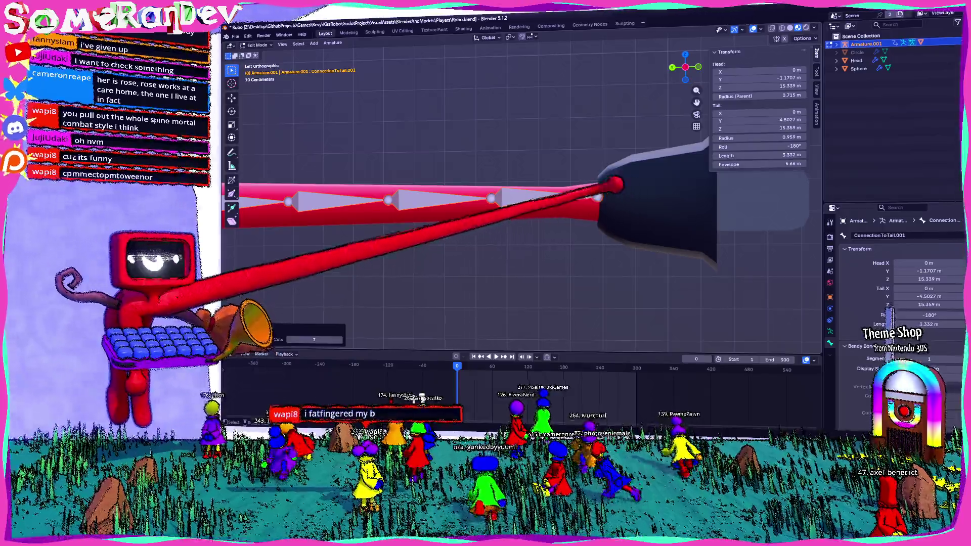
key(shift+d)
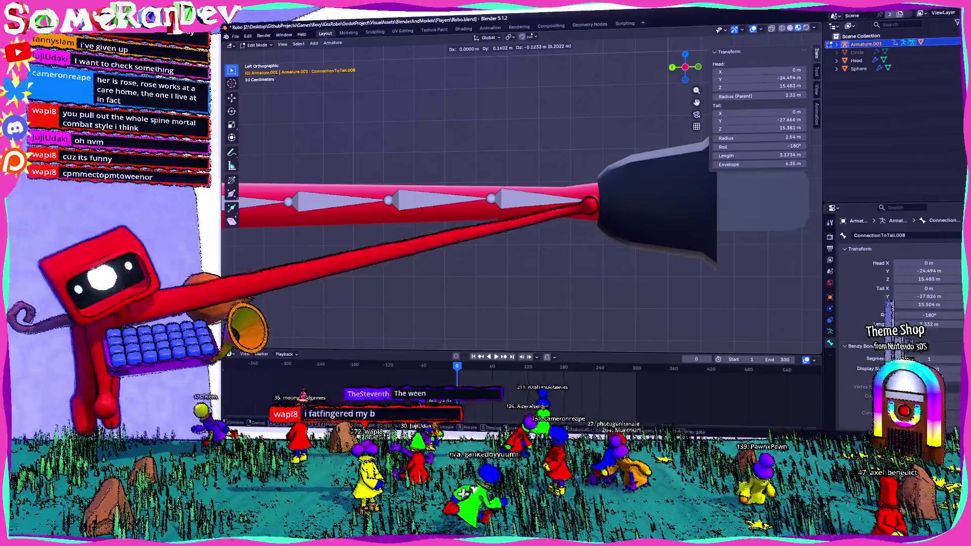
Move ConnectionToTail.008 so its tail ends at Y −28 m, Z 15.3 m near the black cone
key(Return)
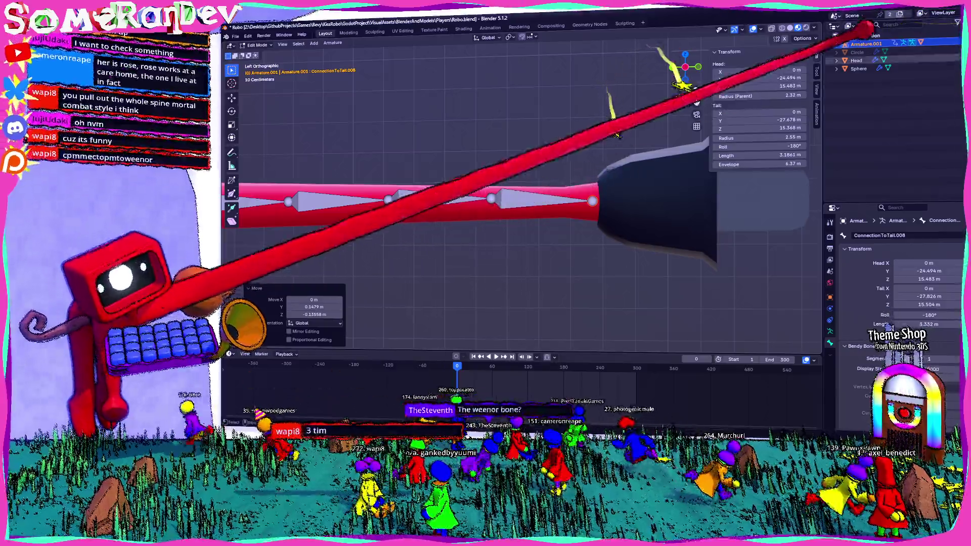
key(g)
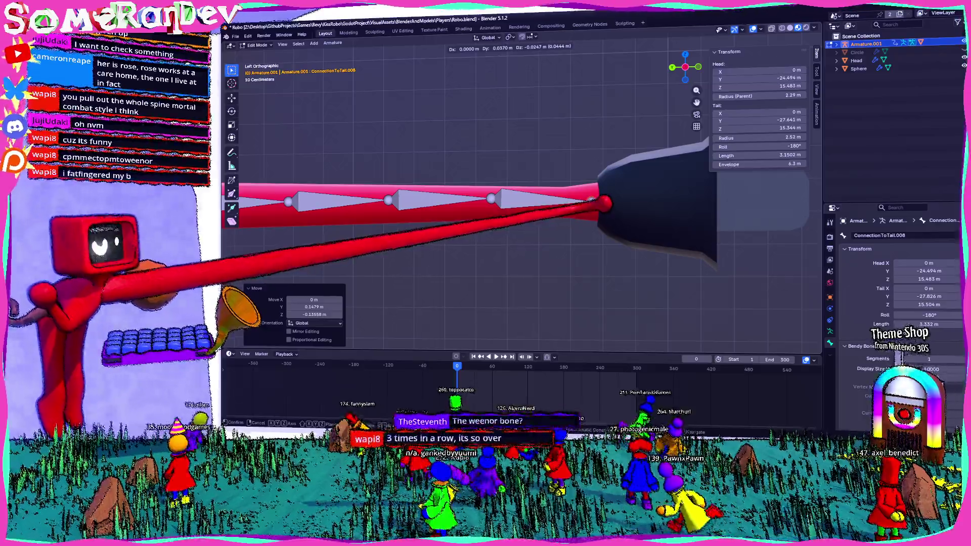
key(Return)
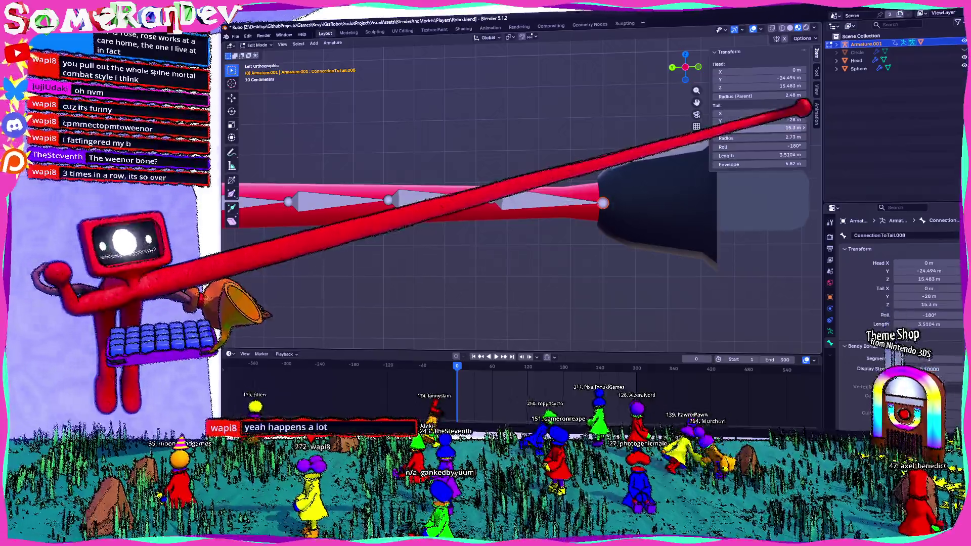
key(ctrl+z)
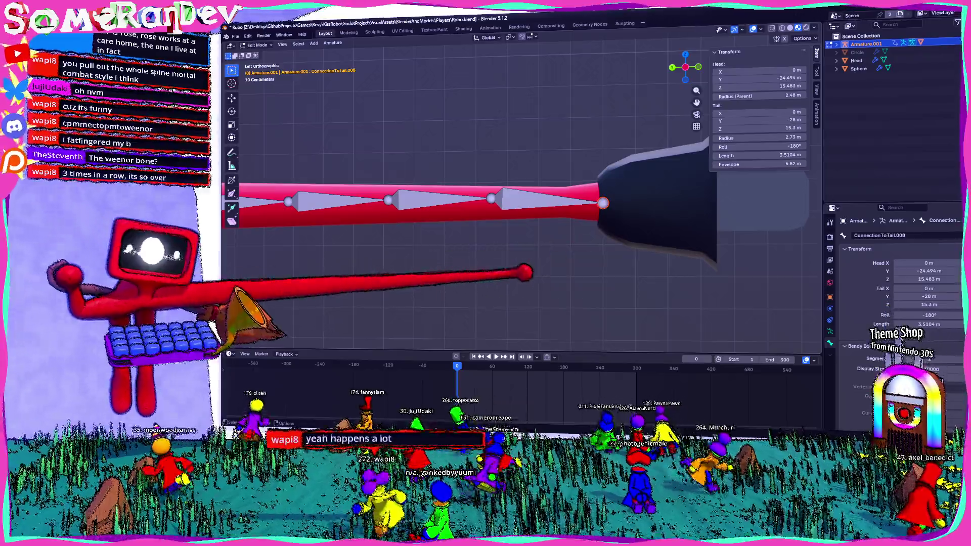
scroll(523, 197, down, 3)
key(KP_5)
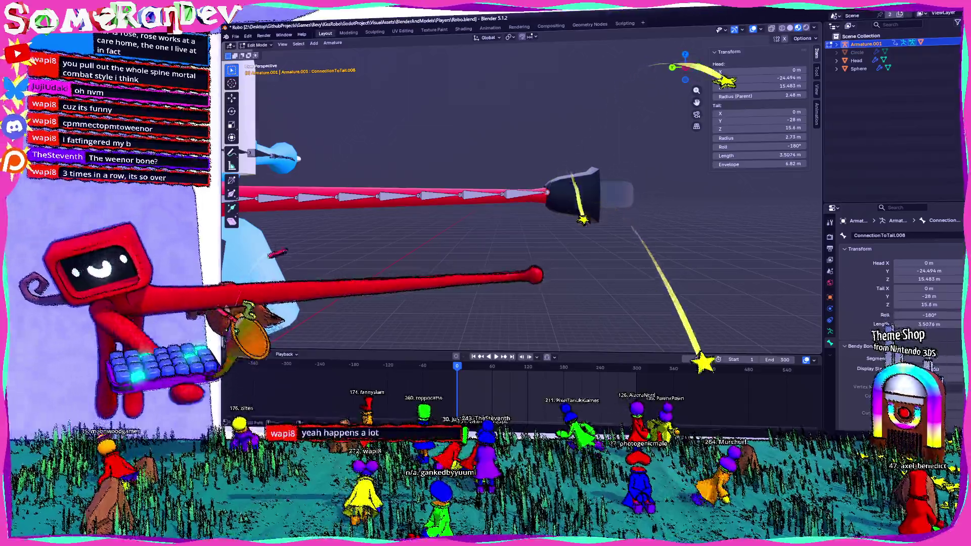
Undo back to one long ConnectionToTail.001 bone and subdivide it into six 4.47 m segments
key(ctrl+z)
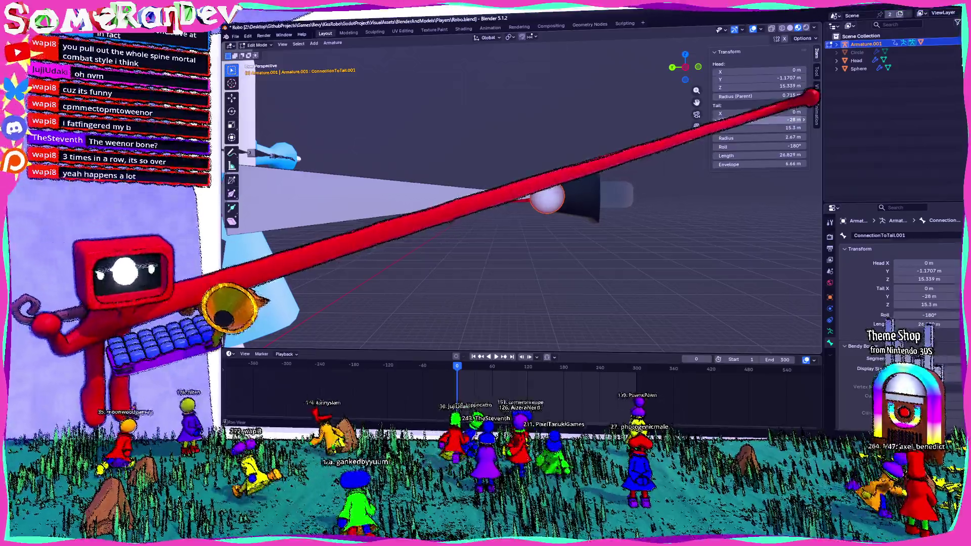
middle_drag(524, 227, 456, 227)
right_click(455, 194)
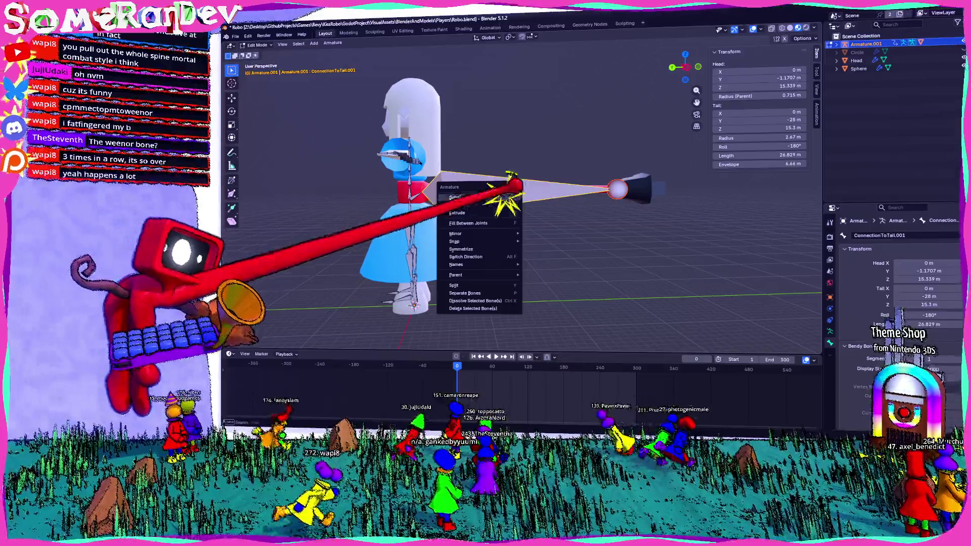
click(456, 197)
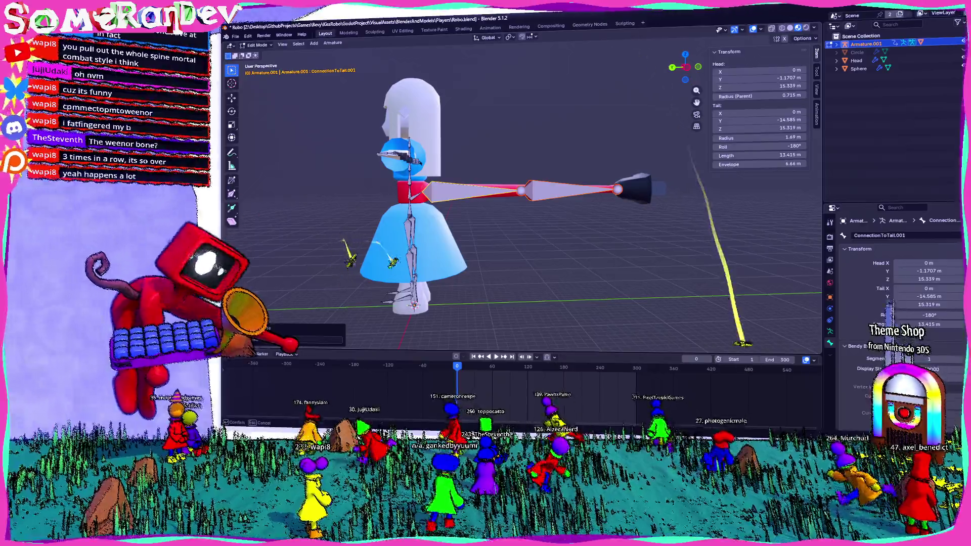
mouse_move(524, 228)
middle_down()
mouse_move(478, 206)
mouse_move(493, 243)
mouse_move(531, 228)
mouse_move(470, 205)
mouse_move(494, 221)
mouse_move(501, 190)
mouse_move(486, 190)
middle_up()
scroll(470, 205, down, 3)
scroll(486, 190, up, 4)
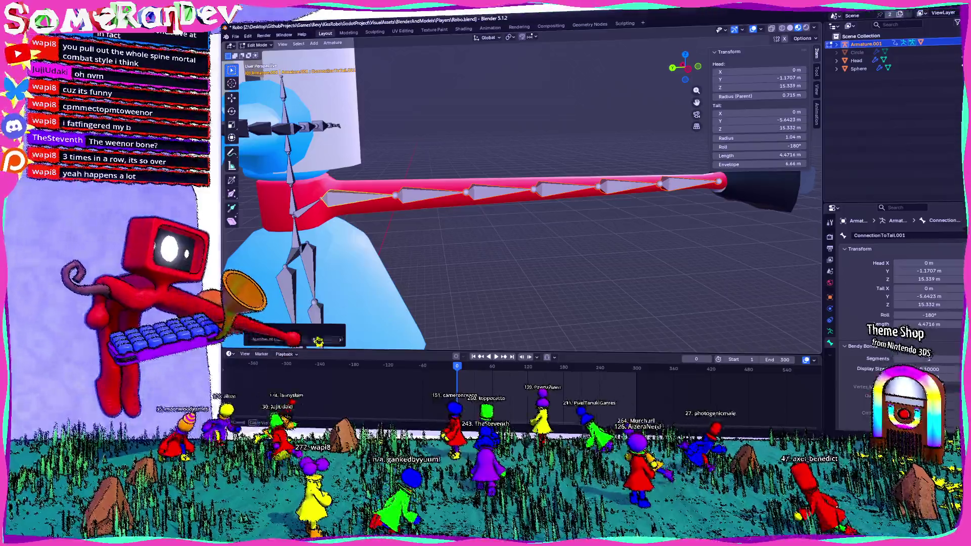
Raise the cuts to ten for eleven 2.44 m segments, then start extruding from the chain's last bone
click(292, 339)
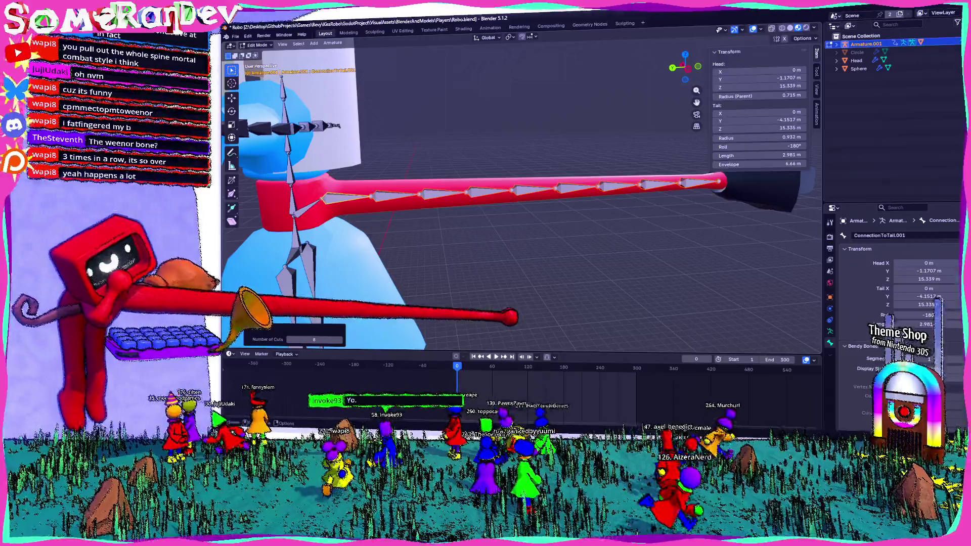
scroll(524, 193, down, 5)
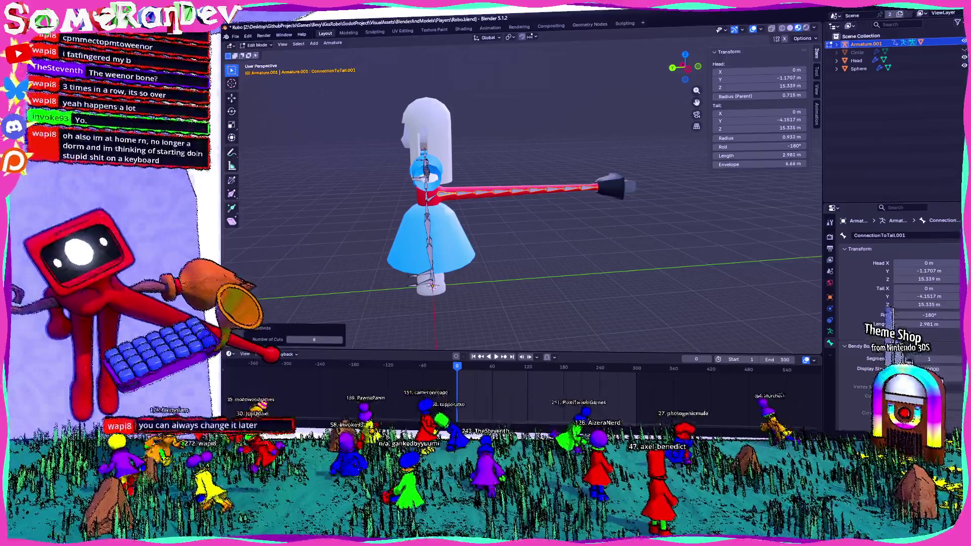
scroll(524, 194, up, 3)
scroll(525, 193, up, 2)
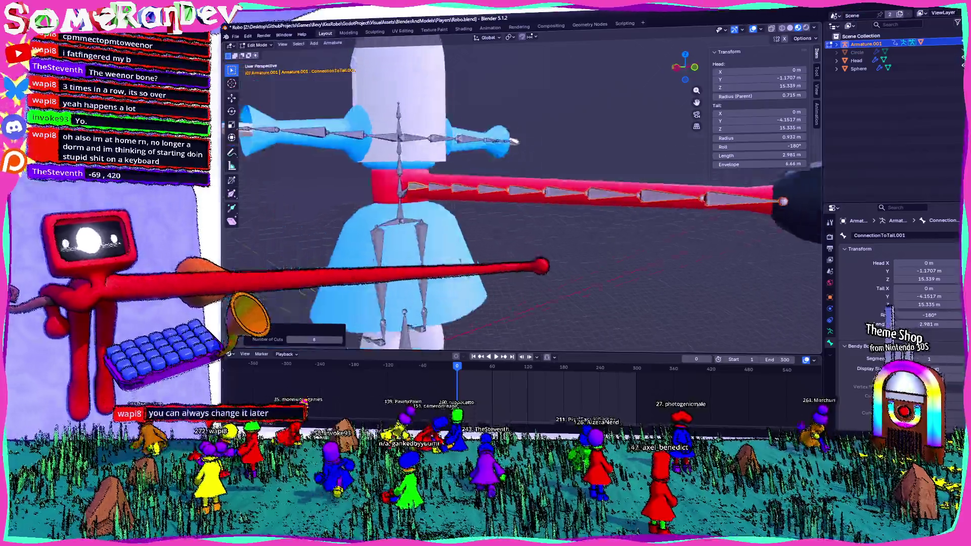
scroll(525, 194, up, 2)
middle_drag(524, 194, 554, 190)
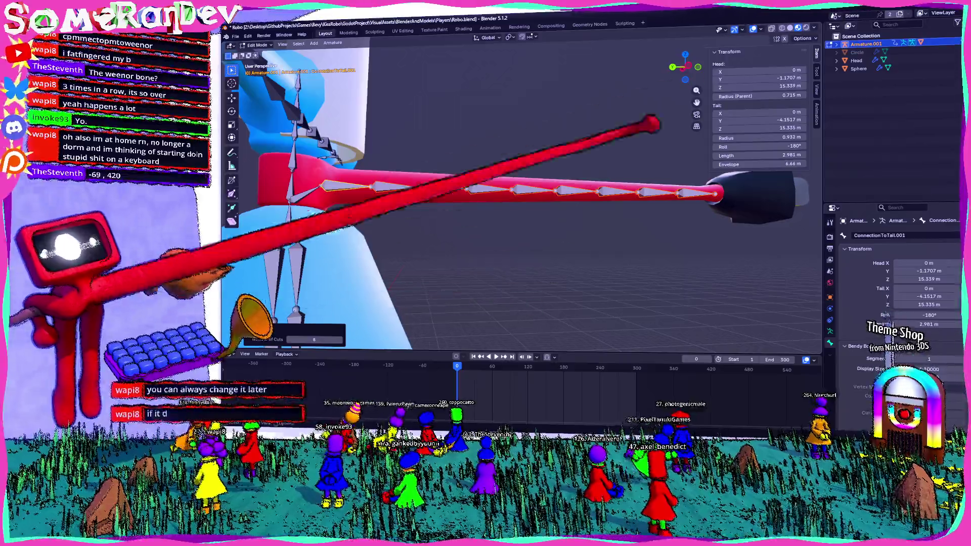
key(ctrl+KP_3)
scroll(524, 193, down, 2)
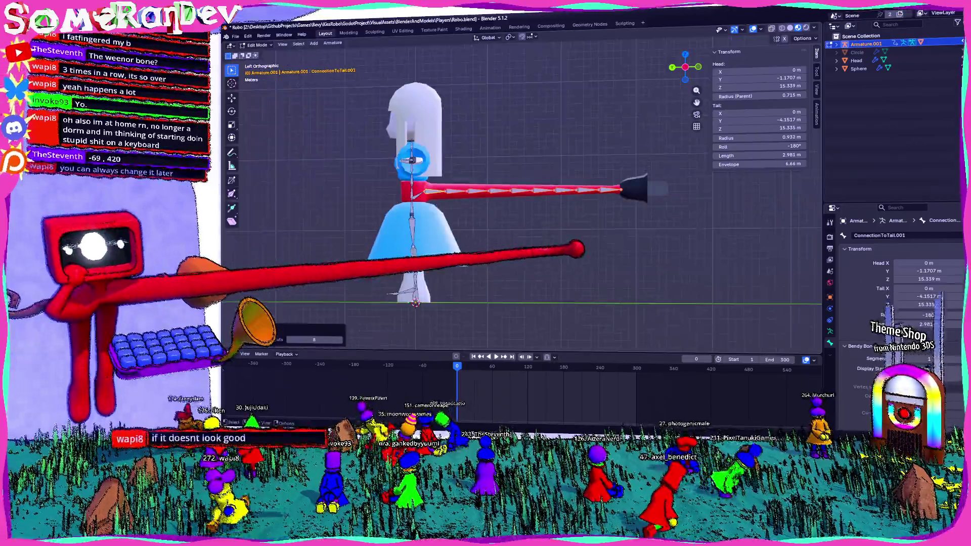
scroll(524, 193, up, 1)
shift+middle_drag(524, 194, 491, 197)
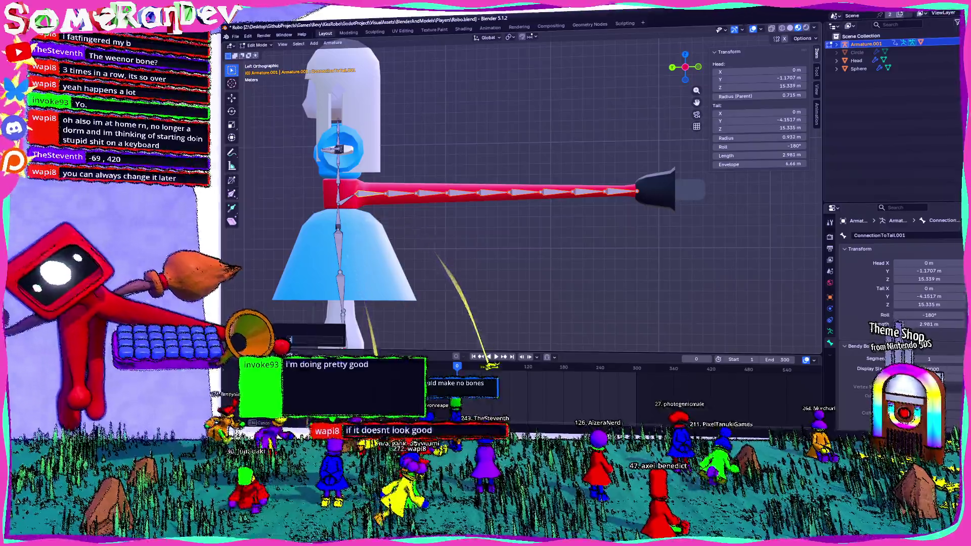
scroll(491, 197, up, 2)
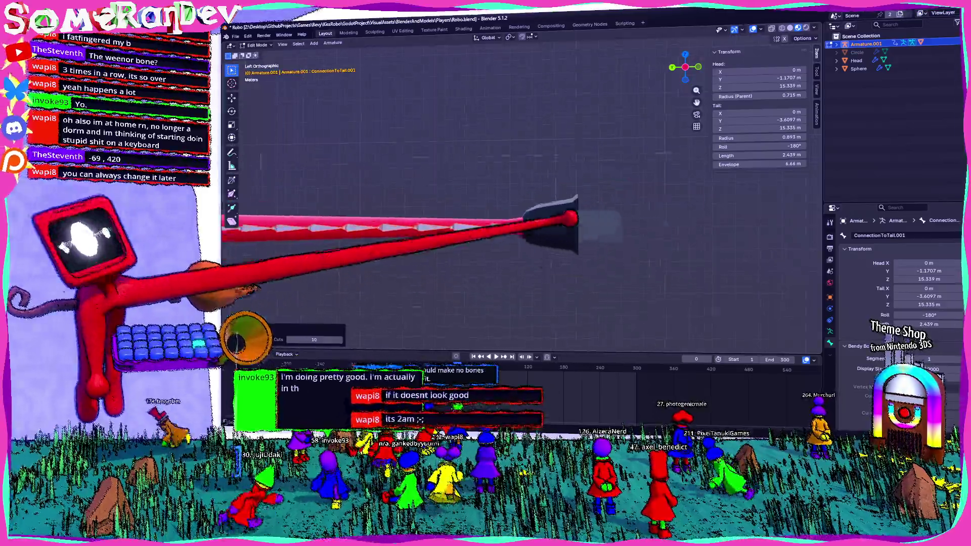
shift+middle_drag(491, 198, 455, 224)
shift+middle_drag(524, 228, 418, 232)
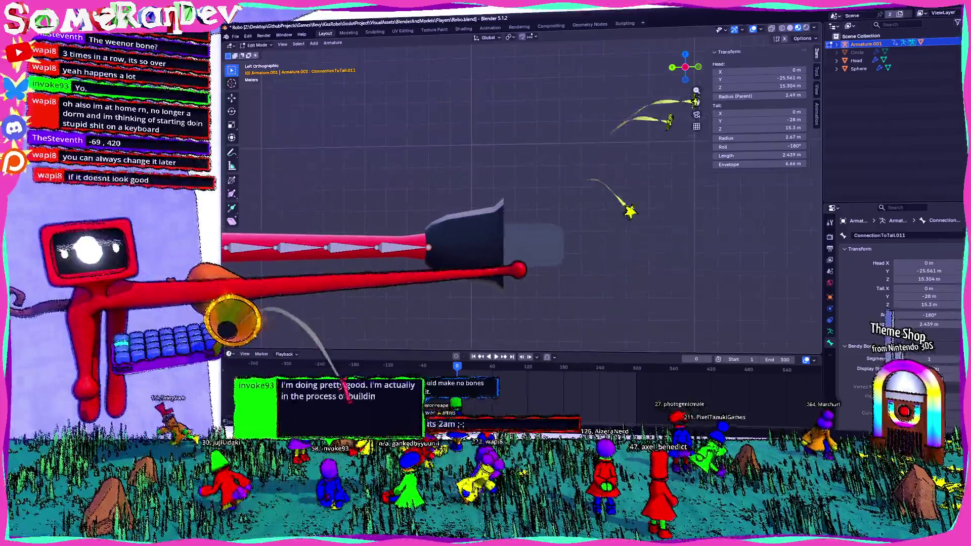
key(e)
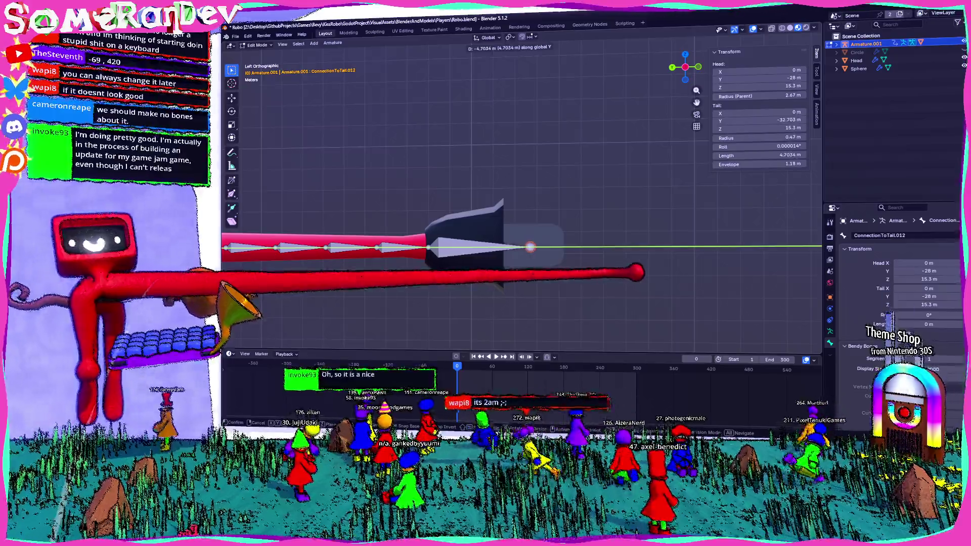
Confirm the extruded ConnectionToTail.012 bone, undo it, and extrude a fresh bone from the chain tip
key(Return)
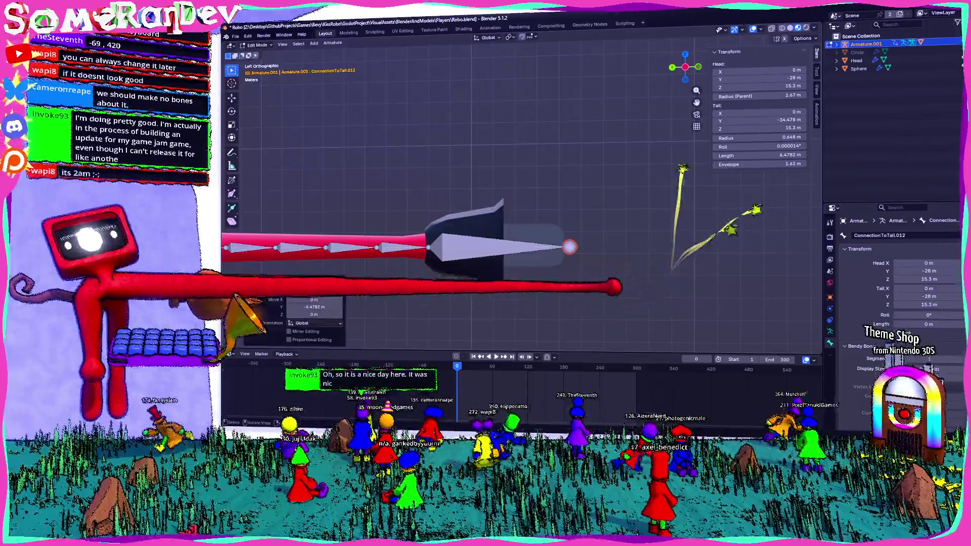
mouse_move(524, 228)
middle_down()
mouse_move(350, 211)
mouse_move(454, 366)
middle_up()
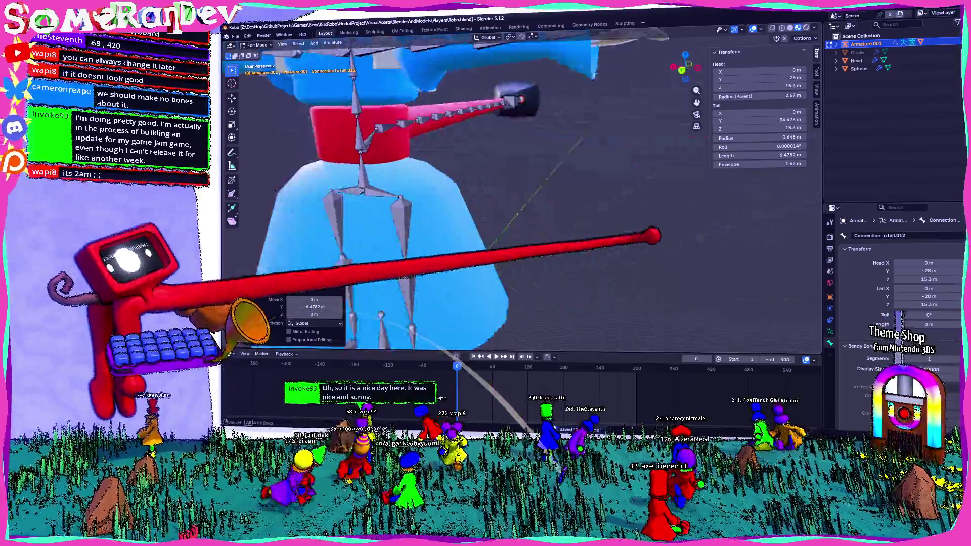
middle_drag(454, 366, 486, 229)
scroll(486, 227, down, 3)
key(ctrl+z)
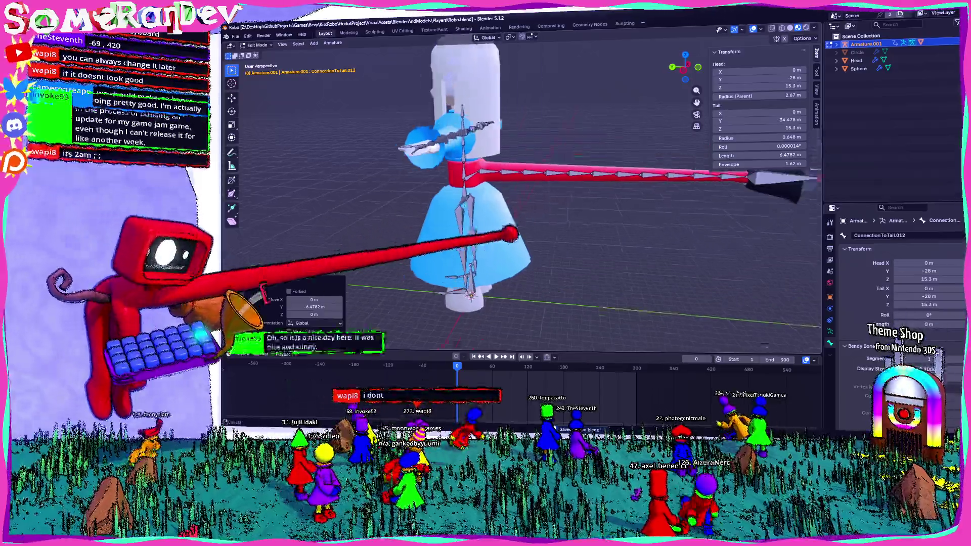
key(e)
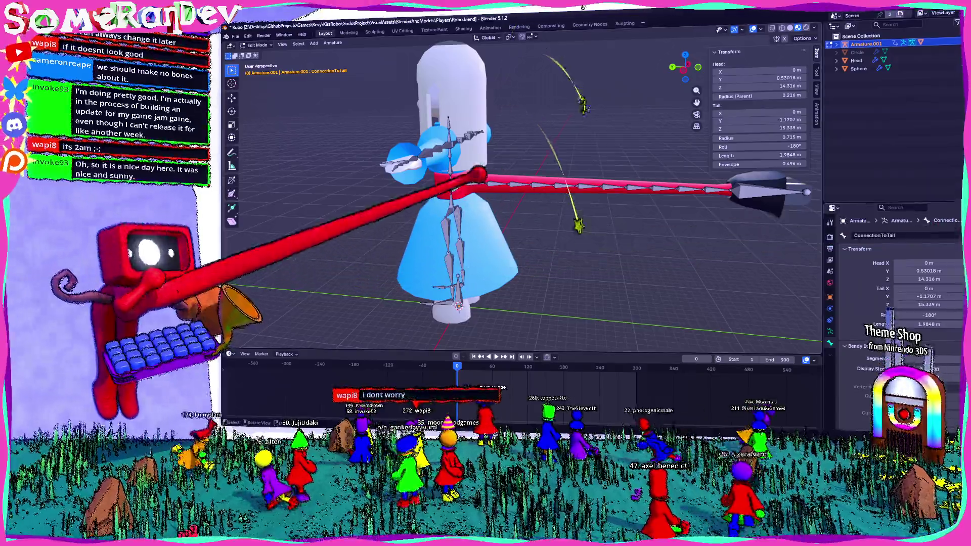
click(485, 173)
Repeat the extrusion to extend the tail chain to the spiked tip, then select the first tail bone
key(shift+r)
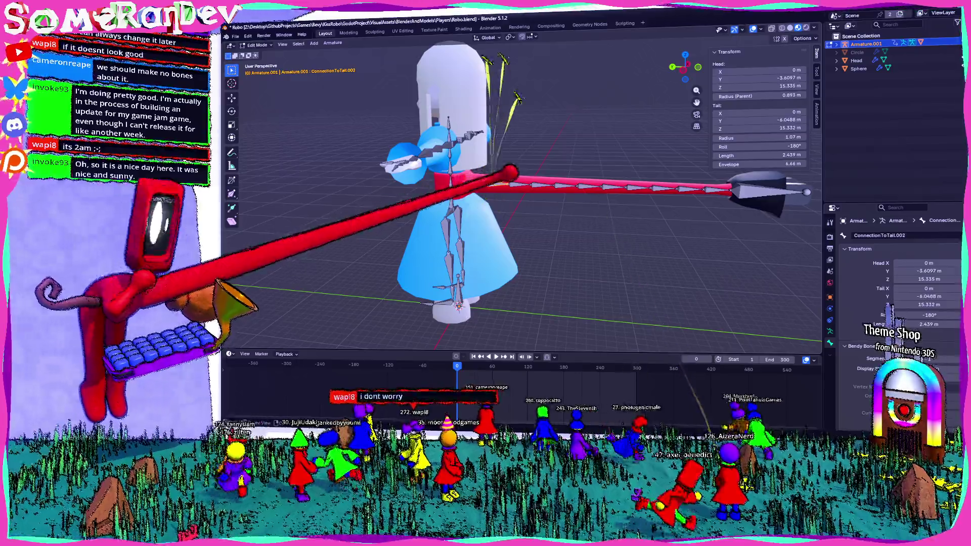
key(shift+r)
key(shift+r)
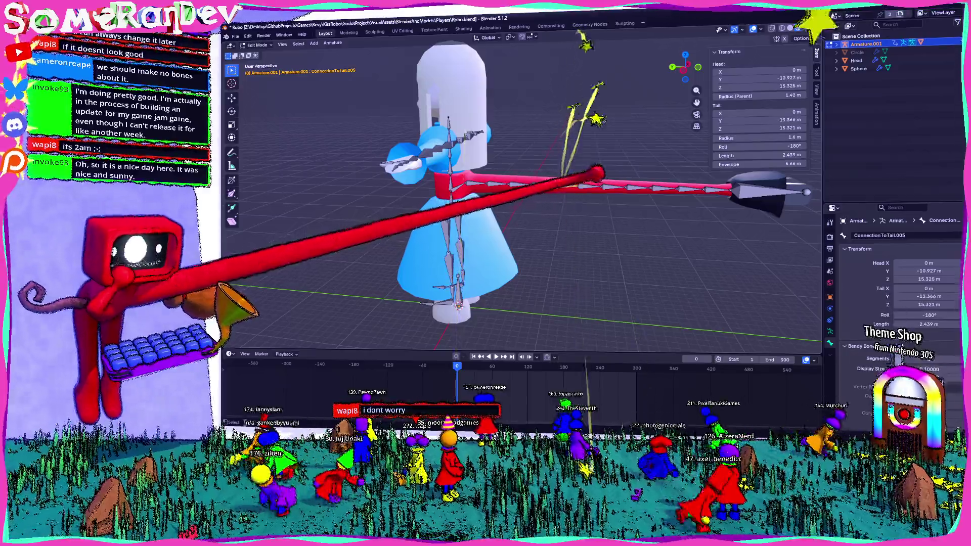
key(shift+r)
key(shift+r)
key(shift+r)
key(shift+r)
key(shift+r)
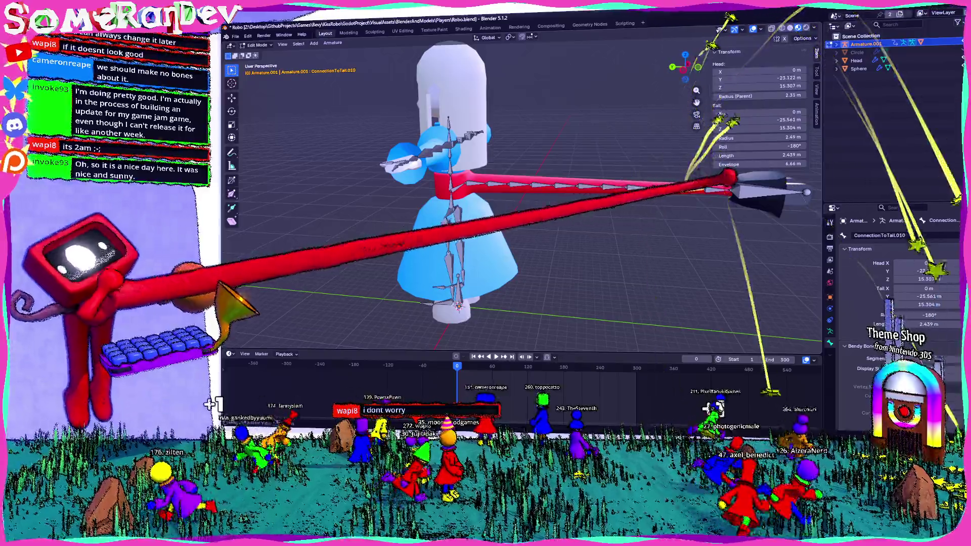
key(shift+r)
key(shift+r)
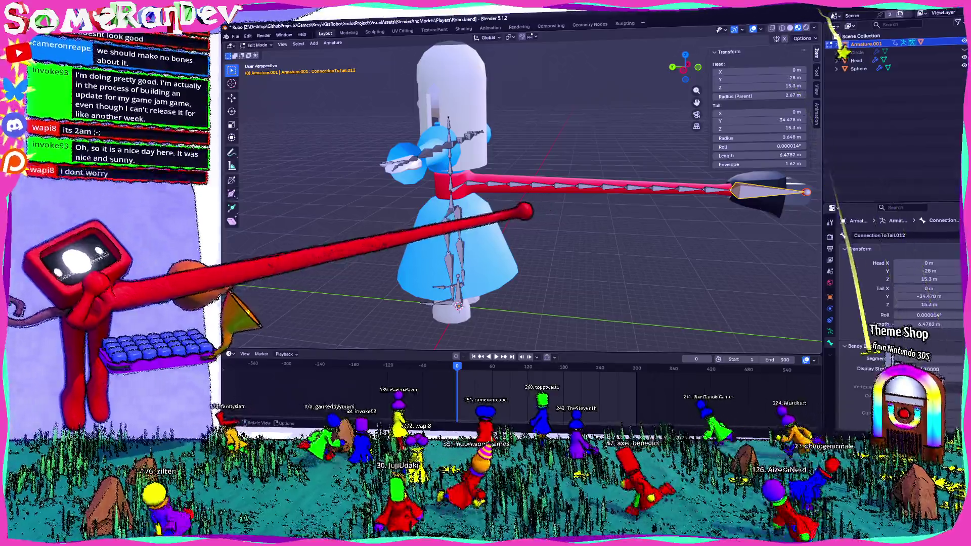
click(486, 182)
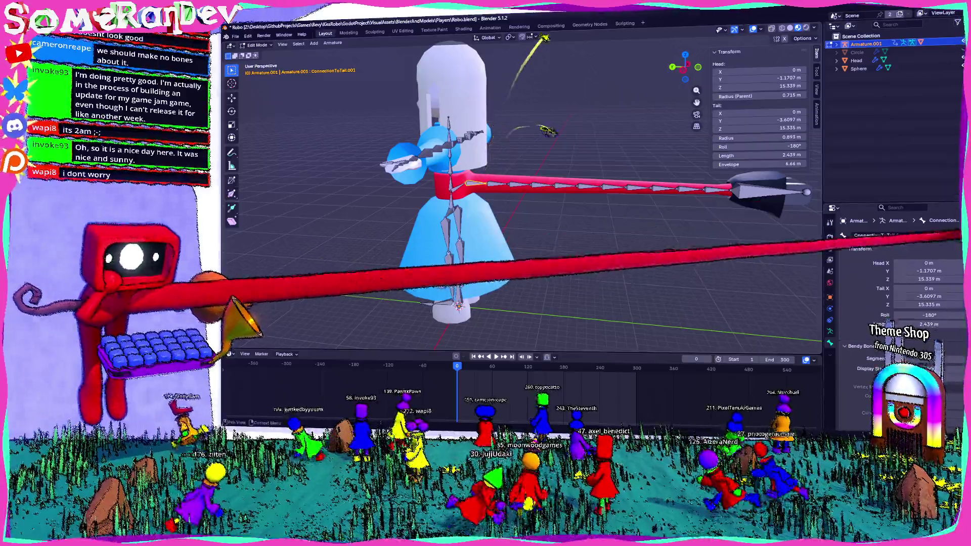
text(Tail1)
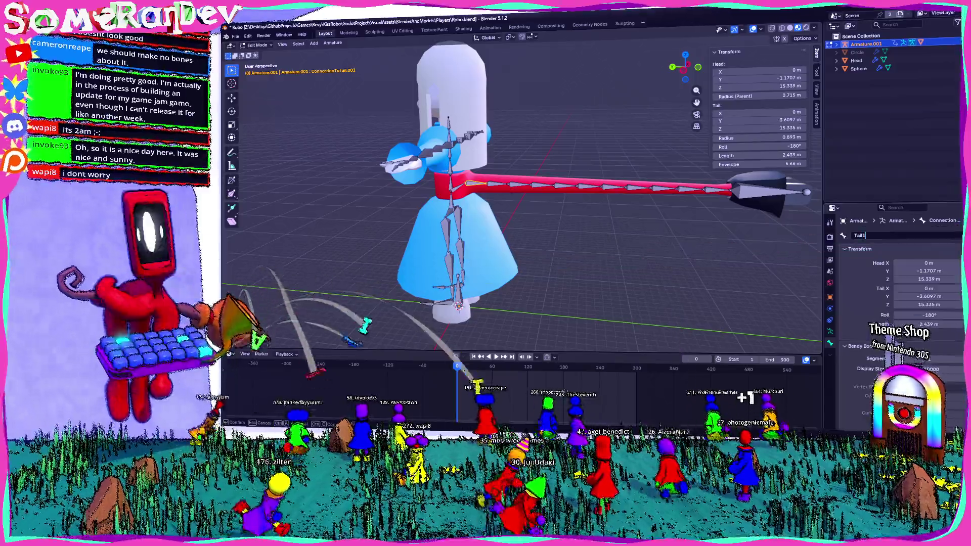
Name the first tail bone Tail1 and step through the chain's bones to check them
key(Return)
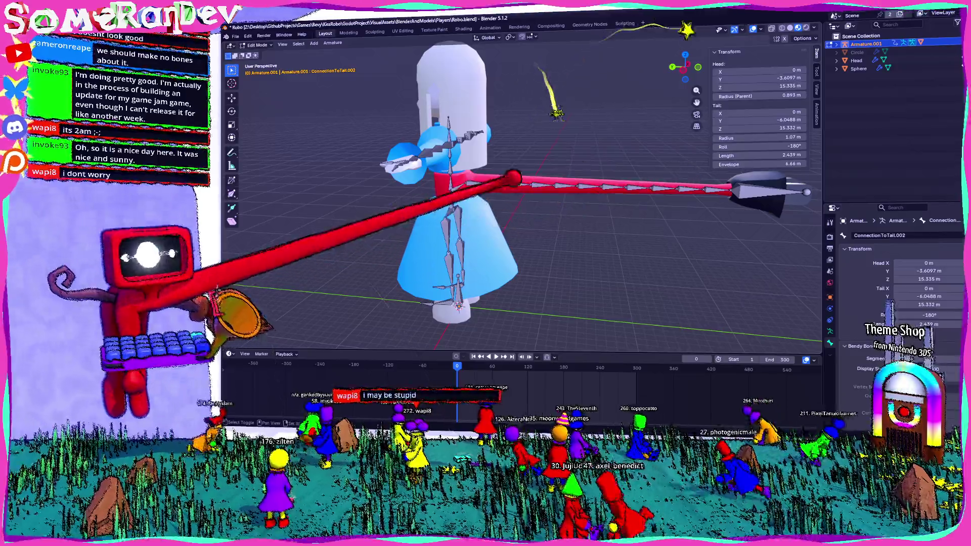
click(589, 177)
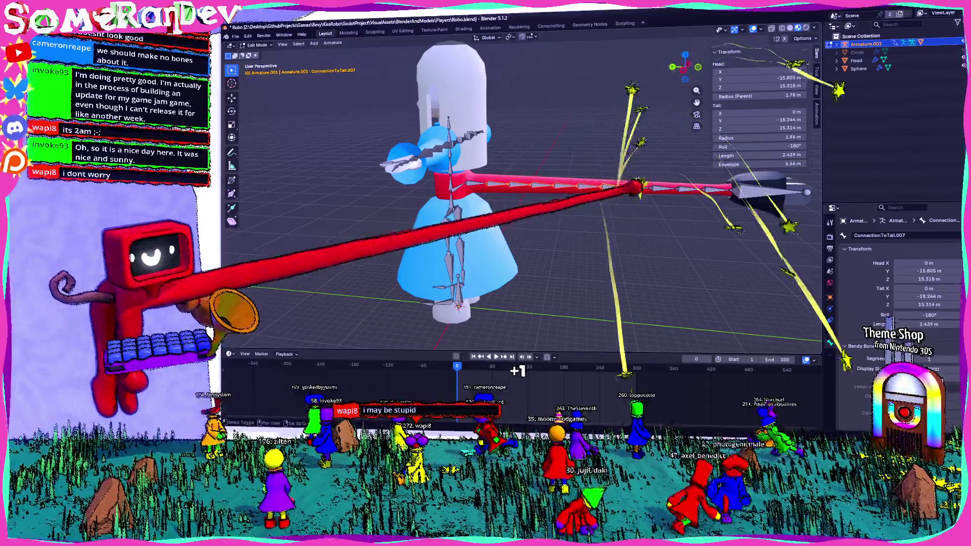
click(740, 178)
click(706, 186)
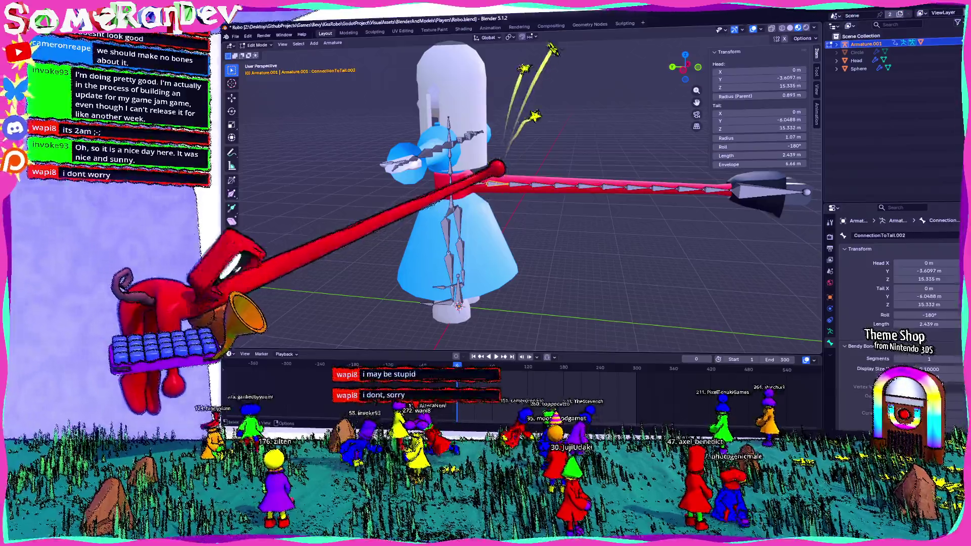
click(498, 181)
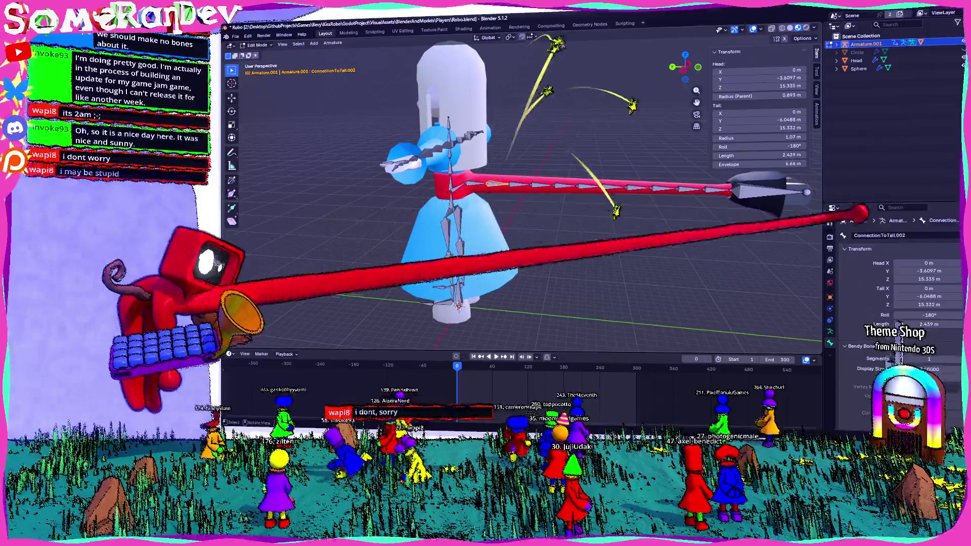
key(g)
Select the following tail bones in turn, past Tail4, and name the next one Tail5
click(520, 184)
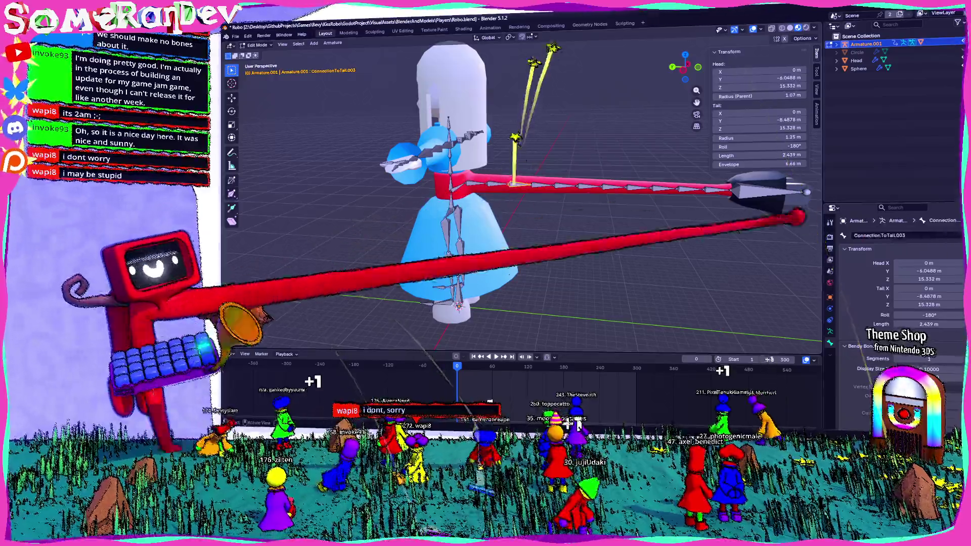
click(545, 184)
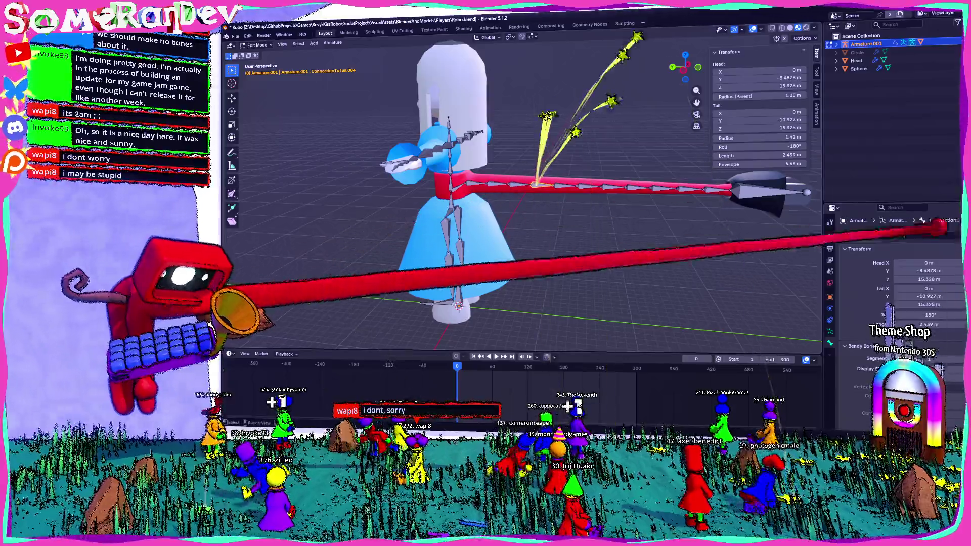
click(558, 182)
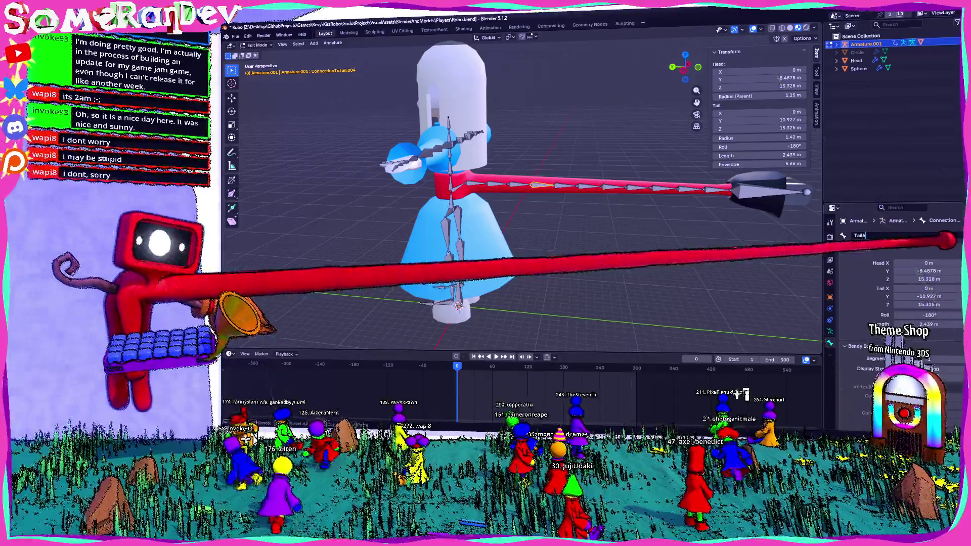
click(568, 183)
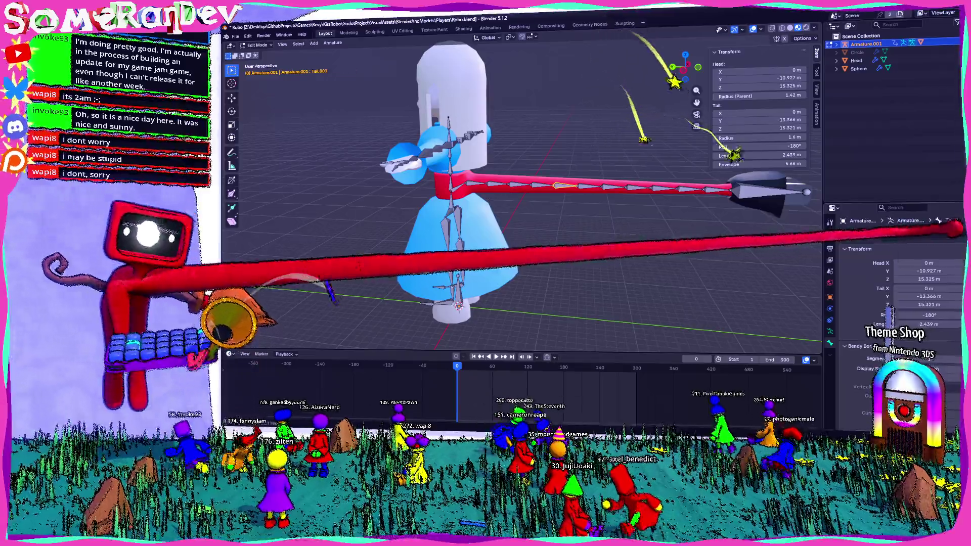
click(933, 232)
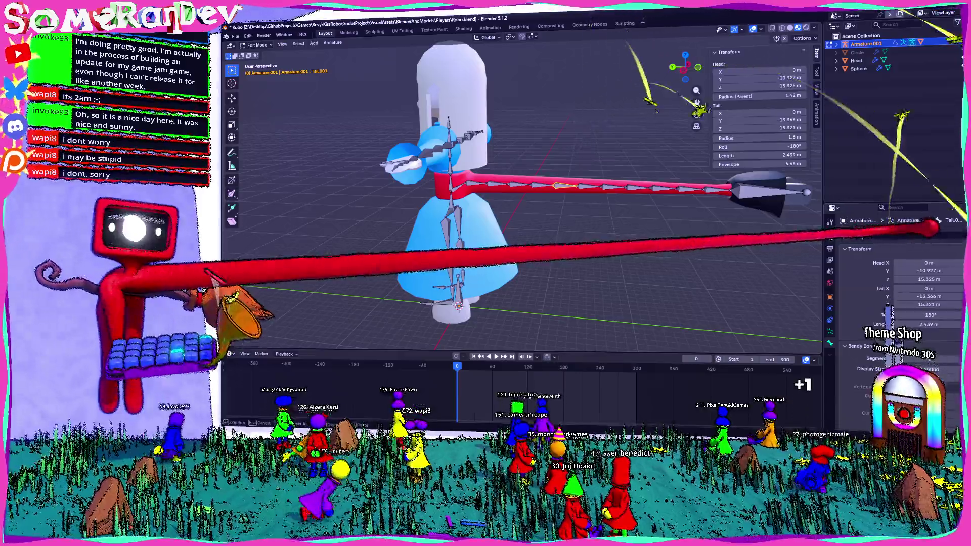
text(Tail5)
key(Return)
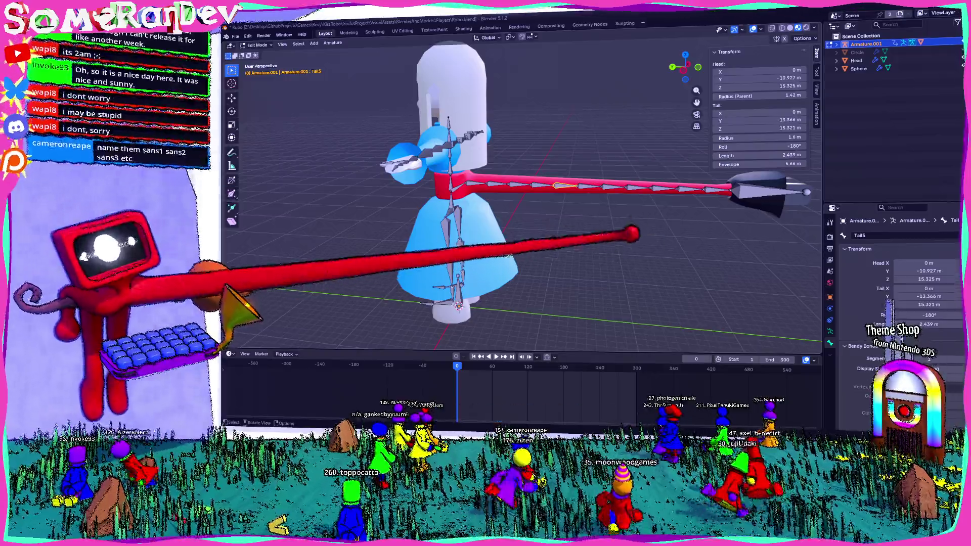
Rename the remaining ConnectionToTail bones along the chain, continuing the Tail names through Tail11
click(582, 181)
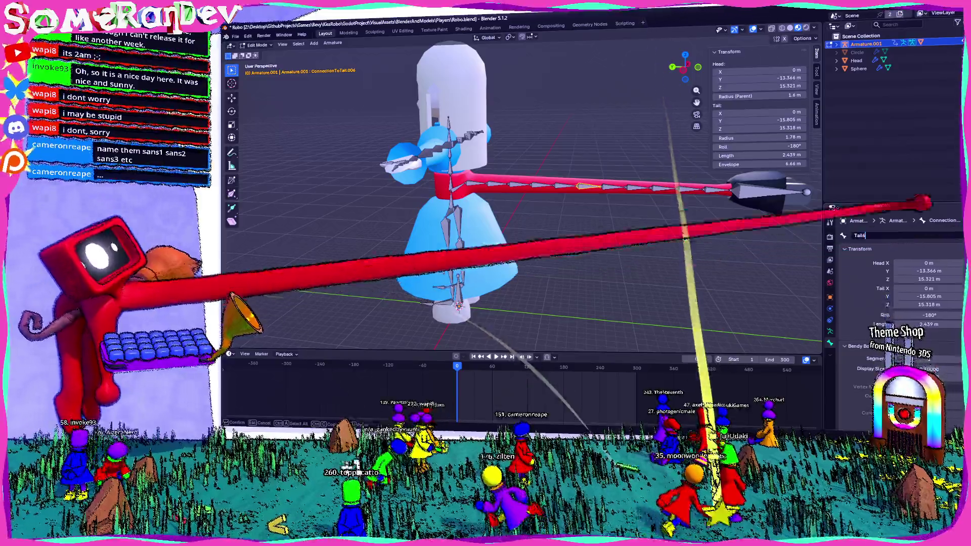
click(608, 185)
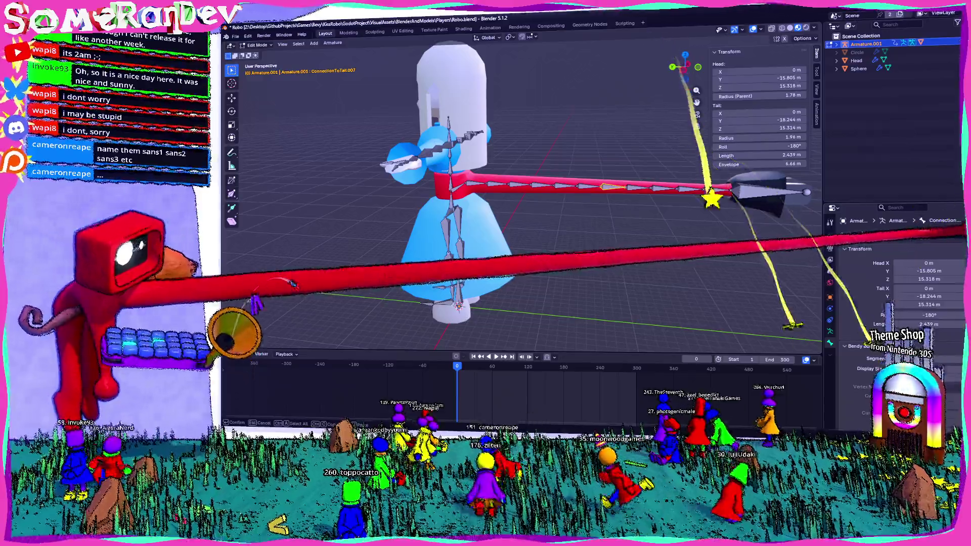
click(653, 180)
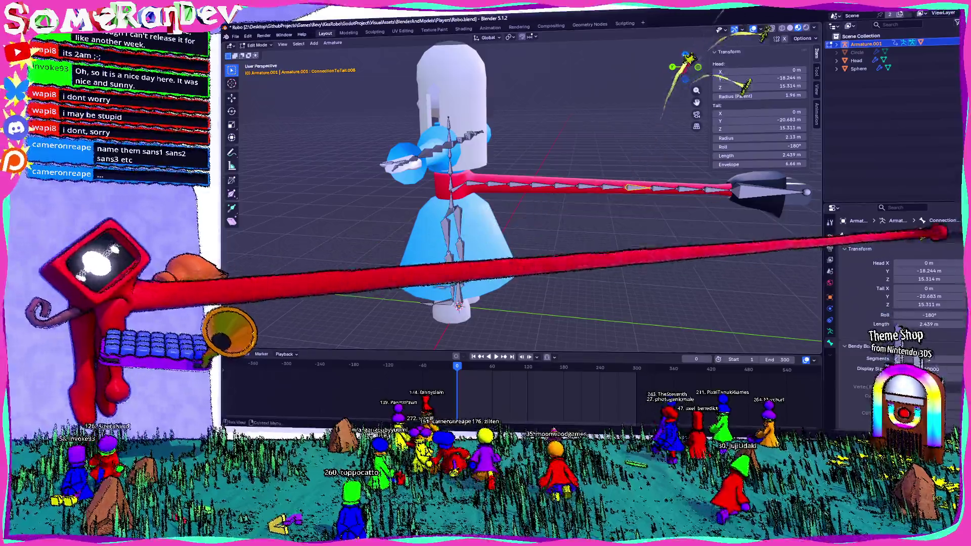
text(Tail)
click(733, 189)
click(660, 188)
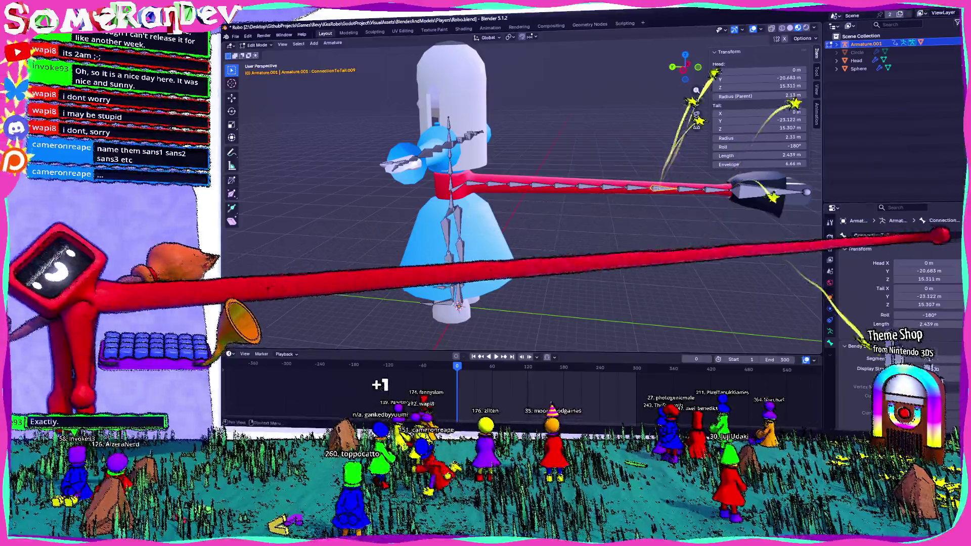
double_click(865, 236)
text(Tail9)
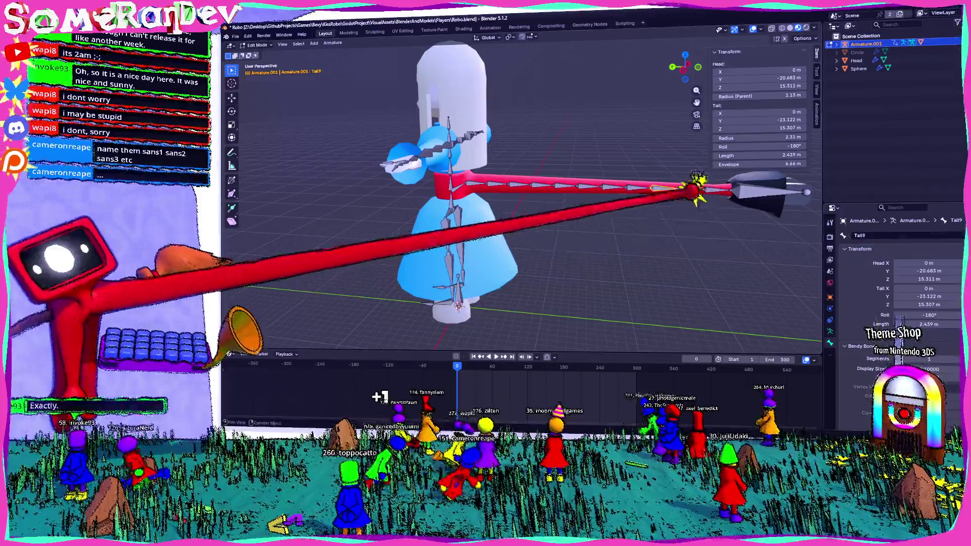
shift+middle_drag(531, 228, 463, 220)
double_click(866, 236)
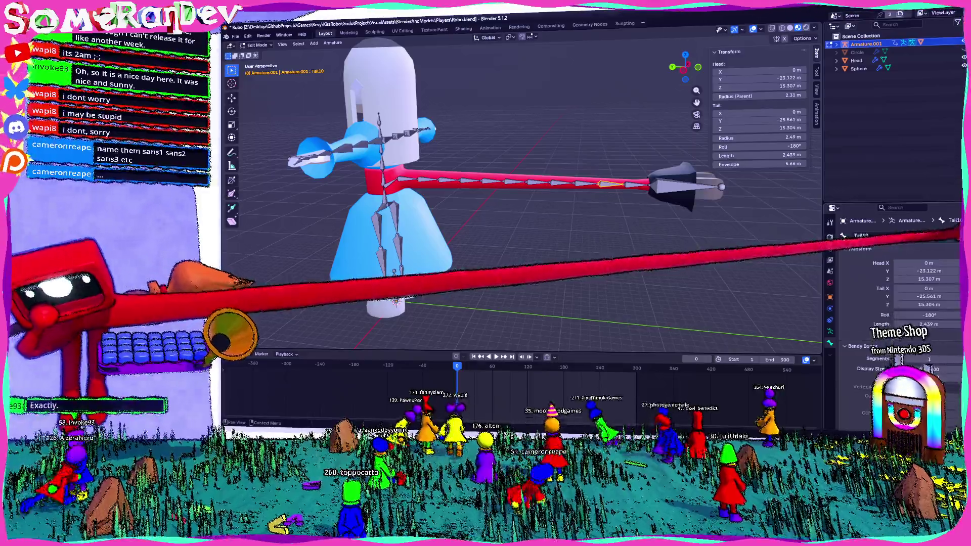
key(Return)
Move the first tail bone to the right, then select the cone-shaped bone at the tail's tip
click(651, 182)
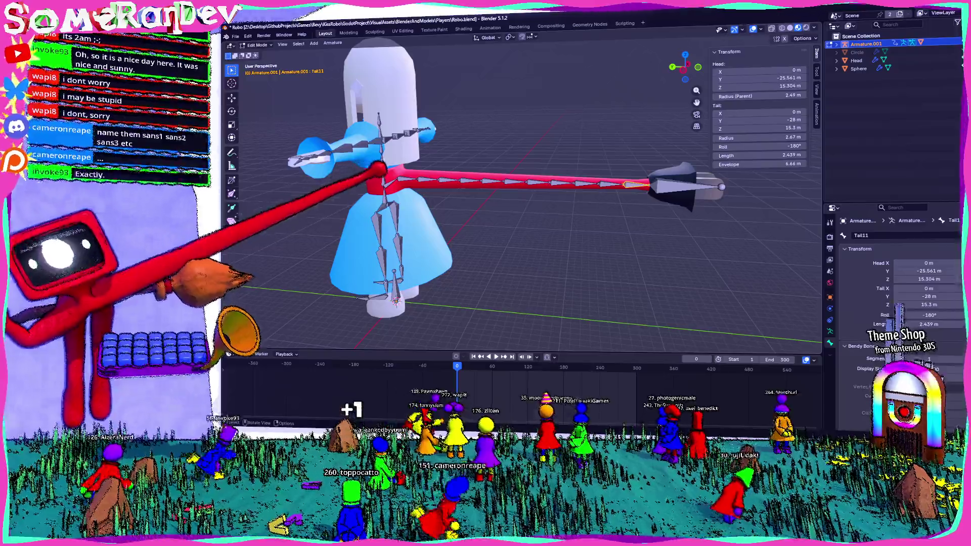
click(398, 173)
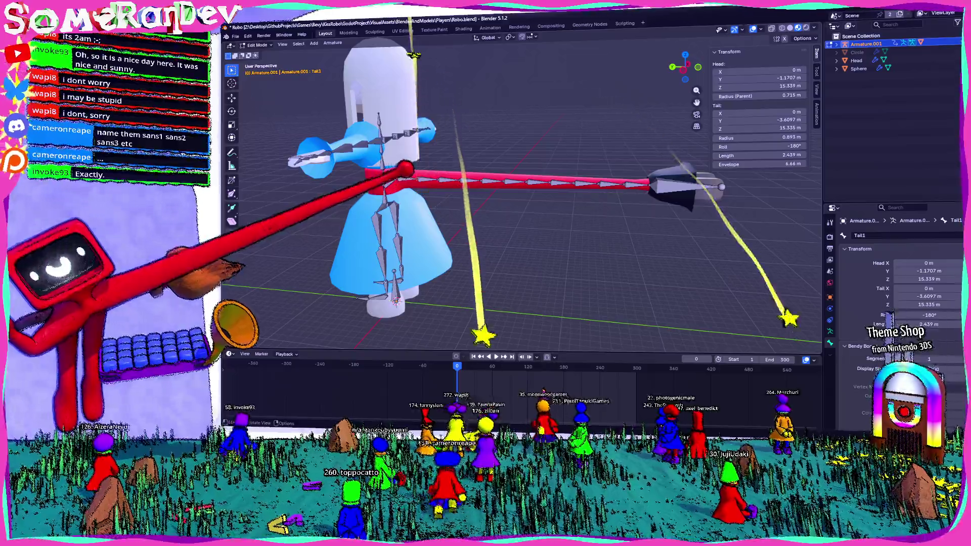
drag(399, 167, 600, 178)
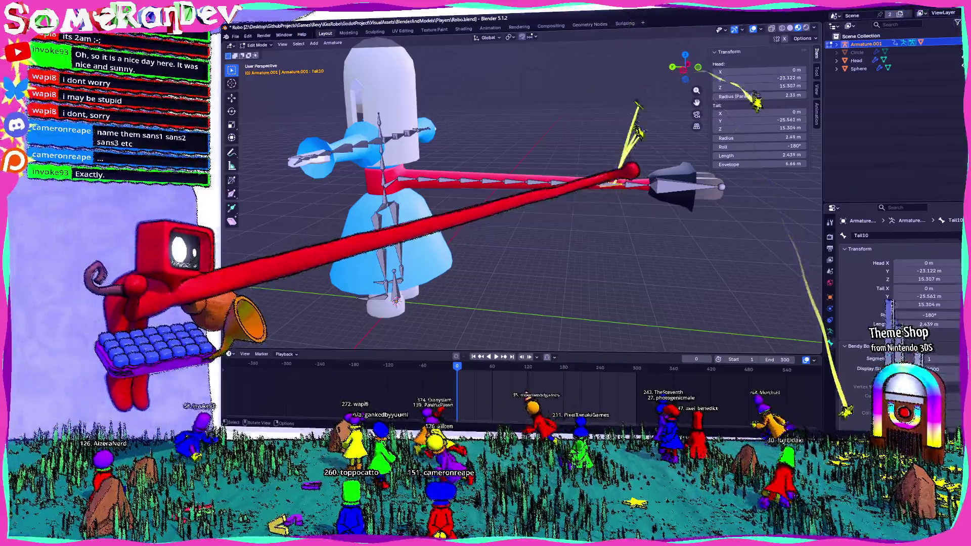
click(691, 184)
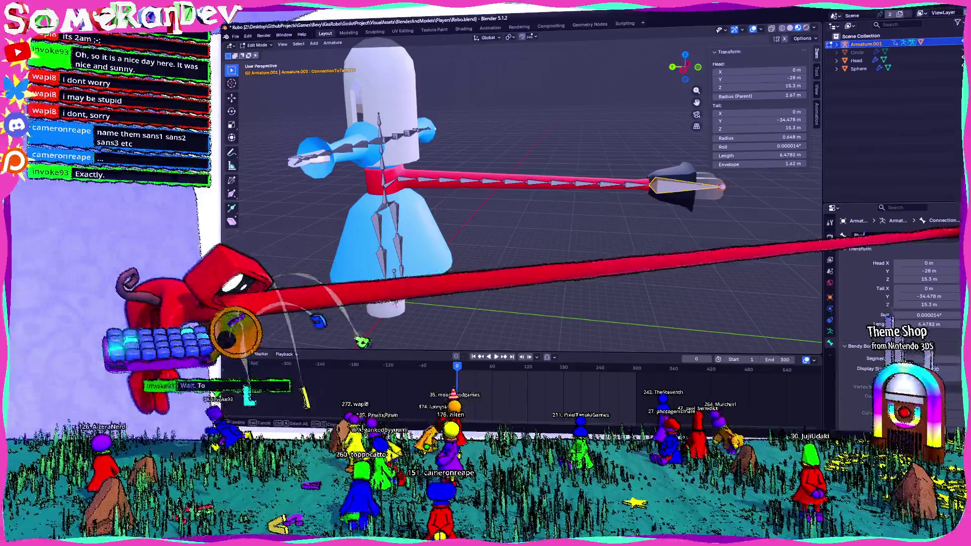
text(Plug)
Name the 6.48 m tail-tip bone Plug and orbit to view the rig from the side
key(Return)
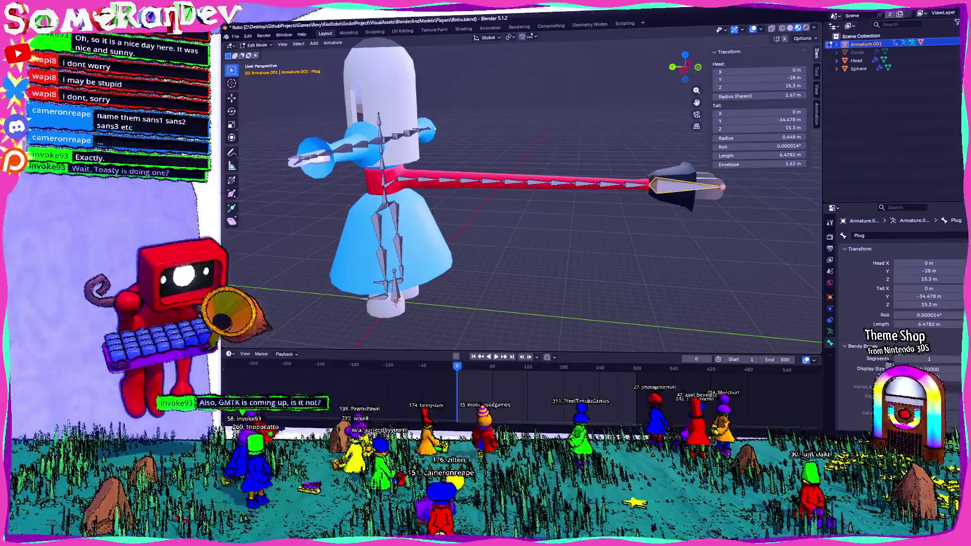
middle_drag(523, 228, 471, 235)
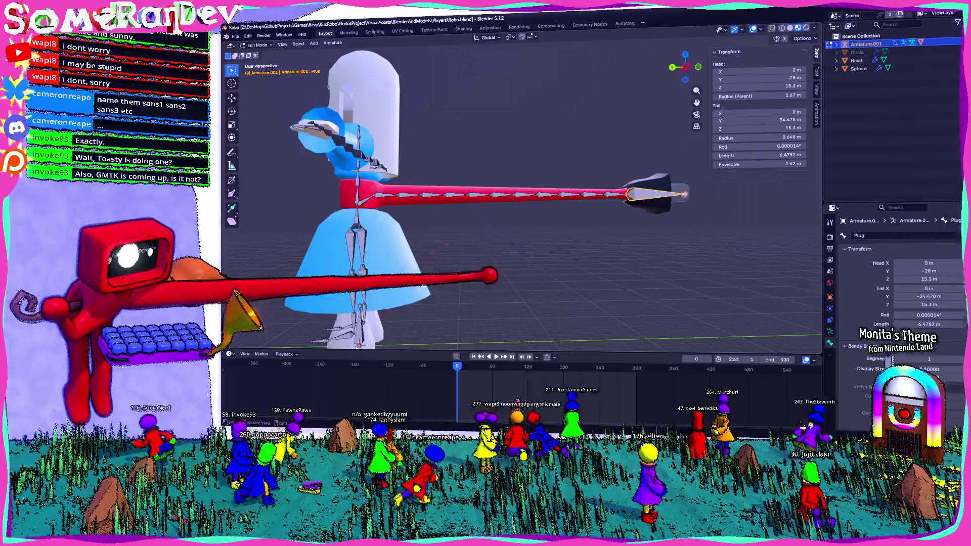
middle_drag(524, 198, 425, 198)
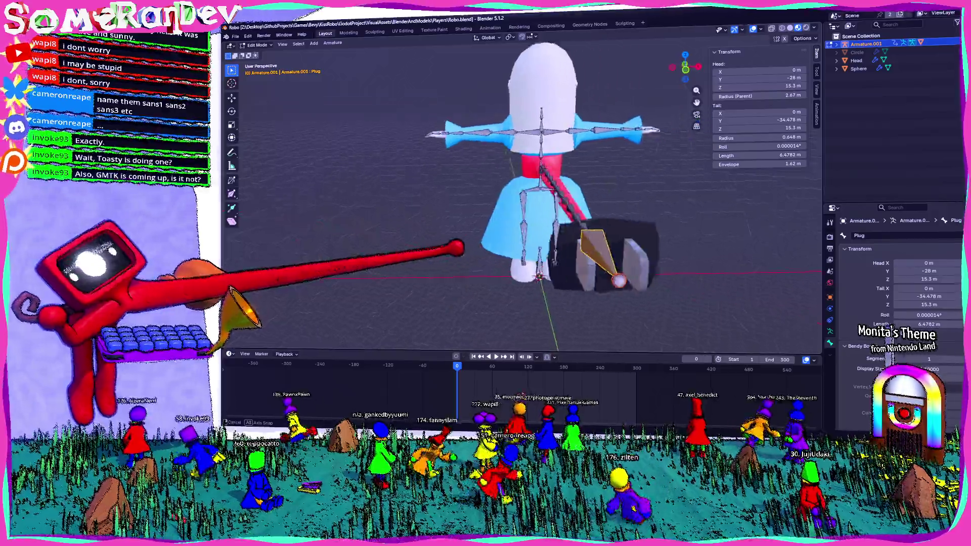
middle_drag(524, 198, 623, 175)
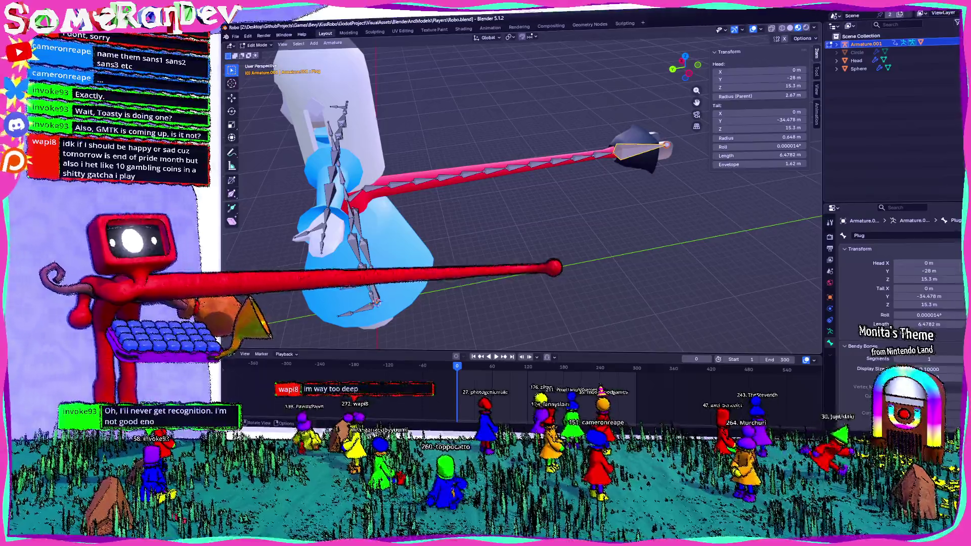
middle_drag(531, 190, 500, 198)
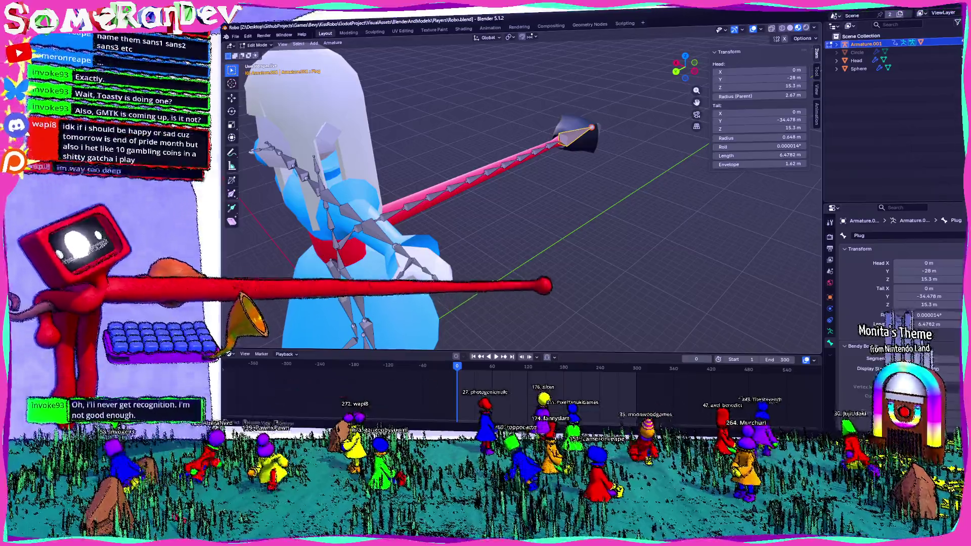
middle_drag(524, 198, 486, 205)
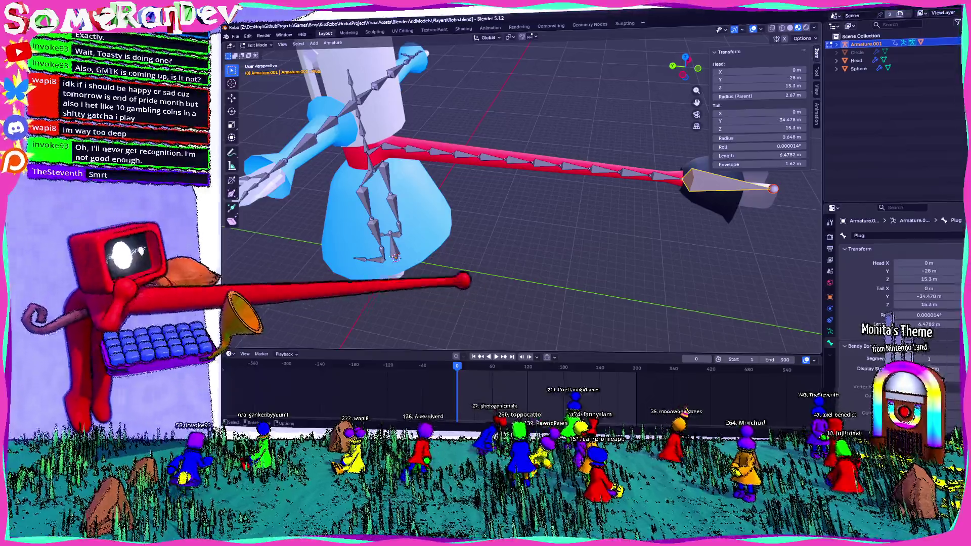
key(KP_1)
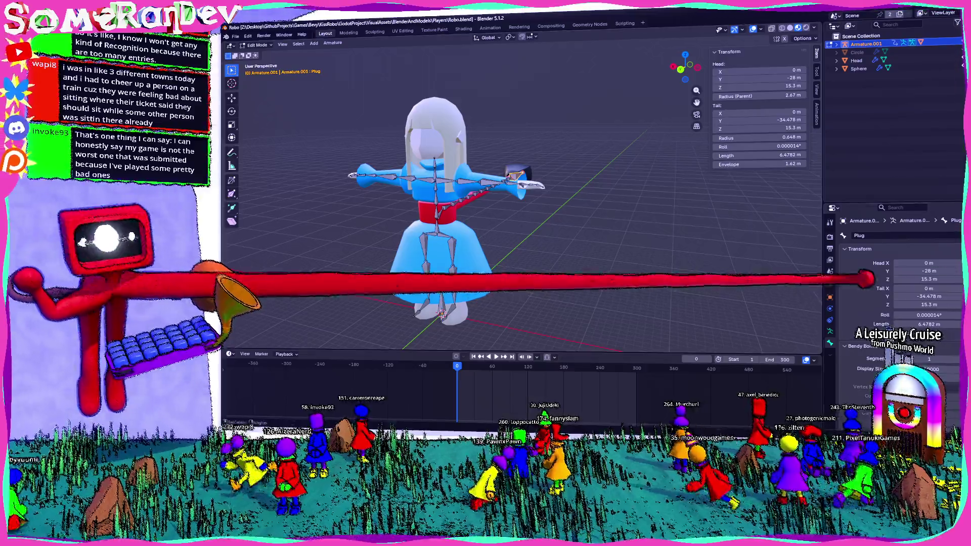
middle_drag(524, 229, 607, 277)
mouse_move(523, 197)
middle_down()
mouse_move(531, 182)
mouse_move(607, 205)
mouse_move(531, 190)
mouse_move(539, 198)
mouse_move(524, 213)
mouse_move(540, 167)
mouse_move(524, 190)
mouse_move(524, 167)
middle_up()
In side orthographic view, select the 2.14 m Weenor bone at the waist
key(ctrl+KP_3)
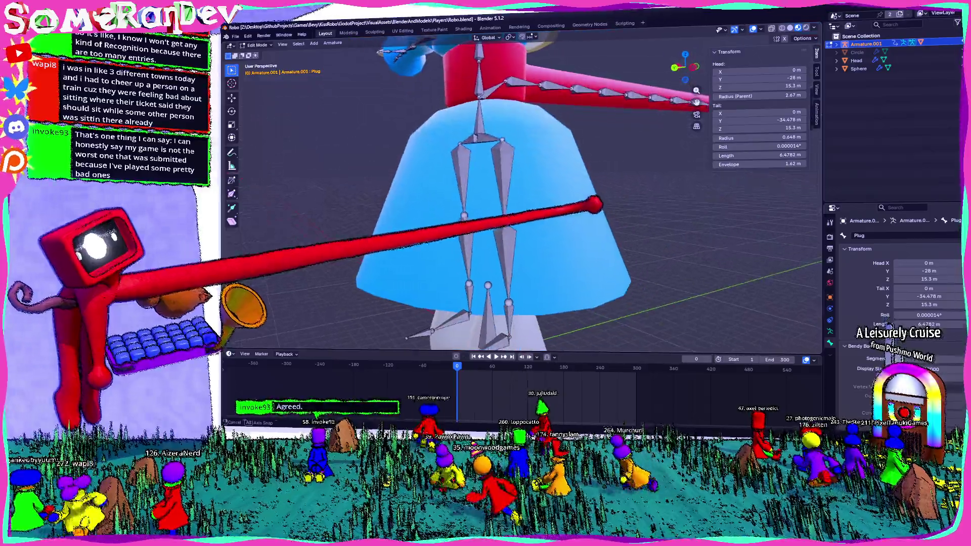
scroll(524, 190, up, 2)
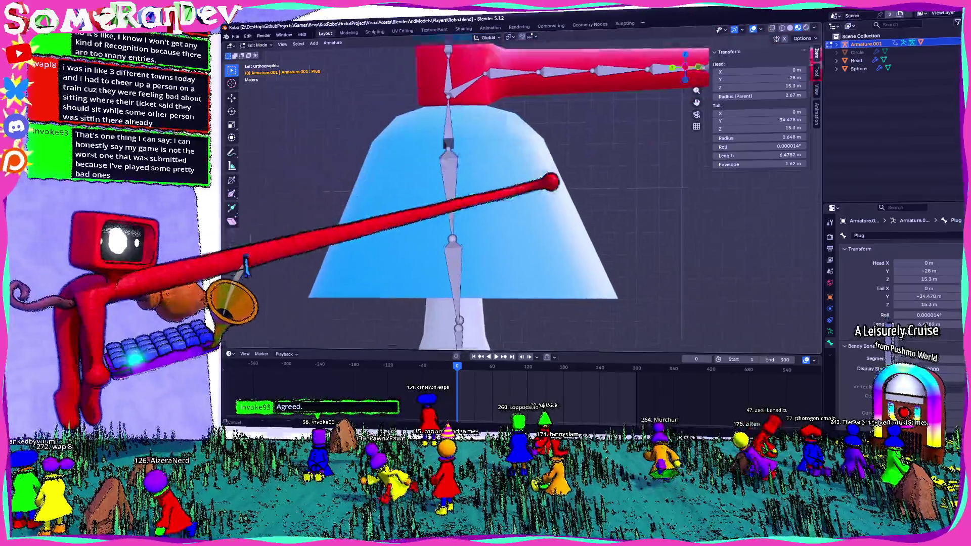
scroll(523, 189, up, 1)
scroll(524, 191, up, 2)
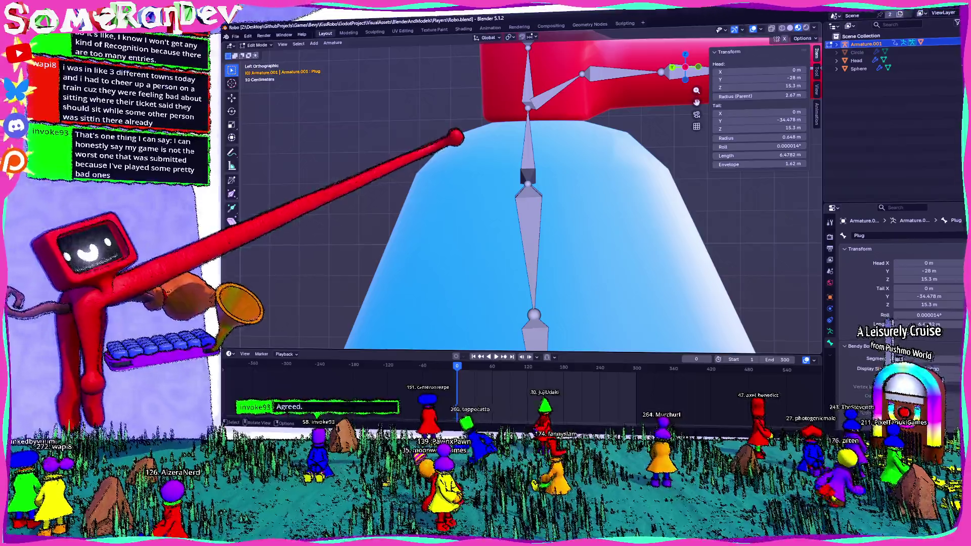
click(522, 162)
mouse_move(522, 163)
middle_down()
mouse_move(702, 38)
mouse_move(599, 72)
middle_up()
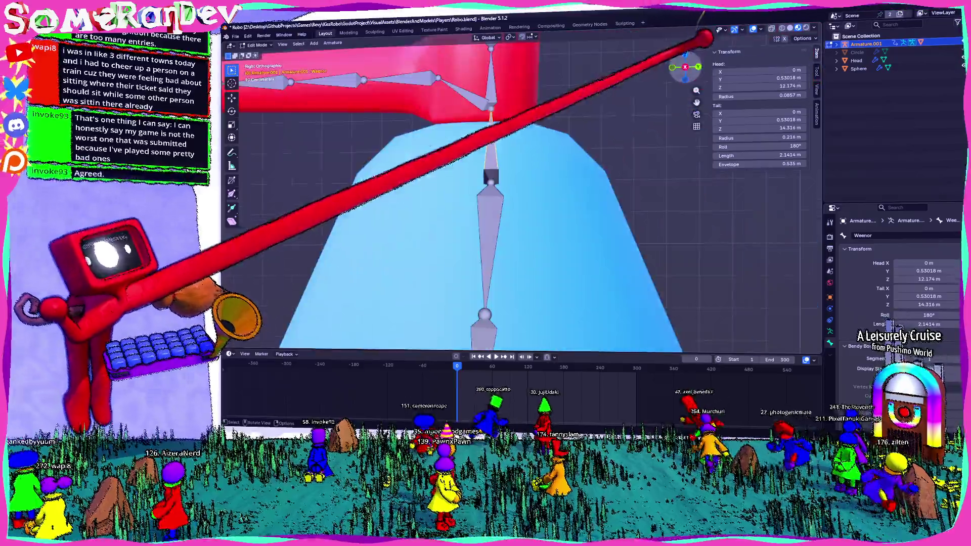
Extrude a new Weenor.001 bone from Weenor's tip, frame the whole character, and switch to Godot
key(e)
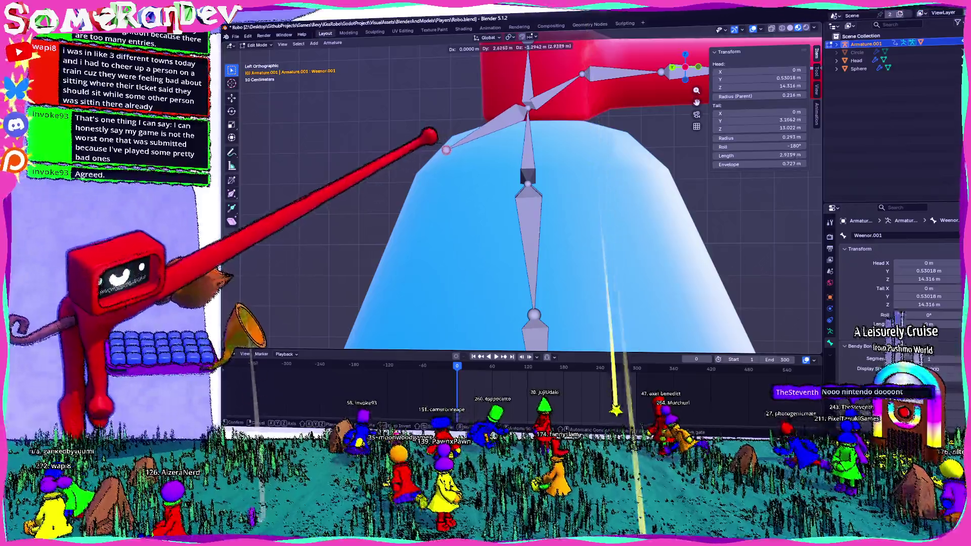
key(Return)
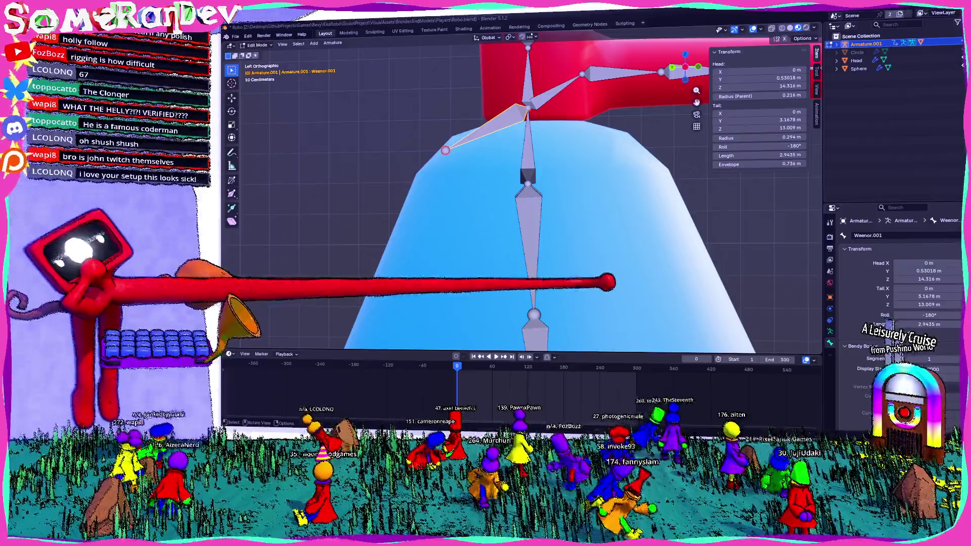
middle_drag(523, 197, 577, 228)
scroll(524, 197, down, 5)
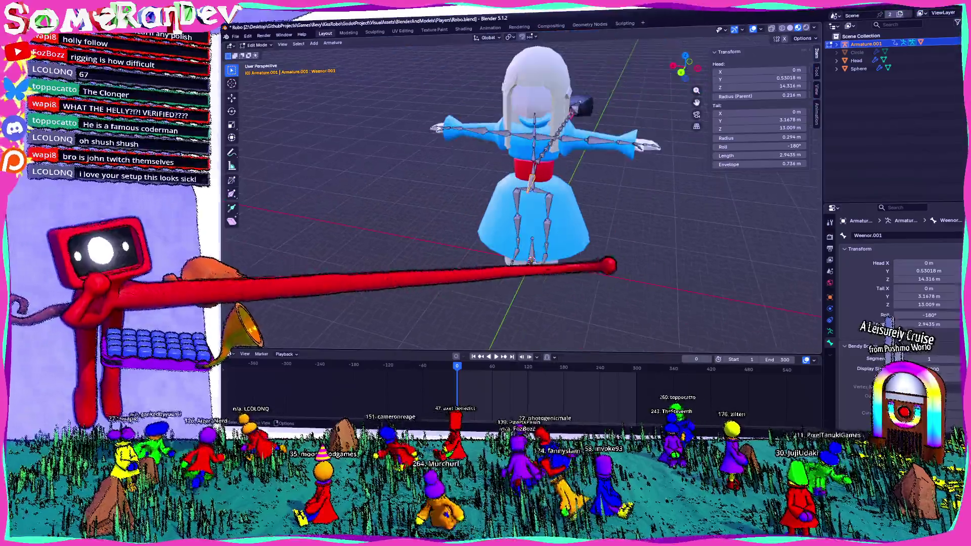
middle_drag(524, 198, 561, 201)
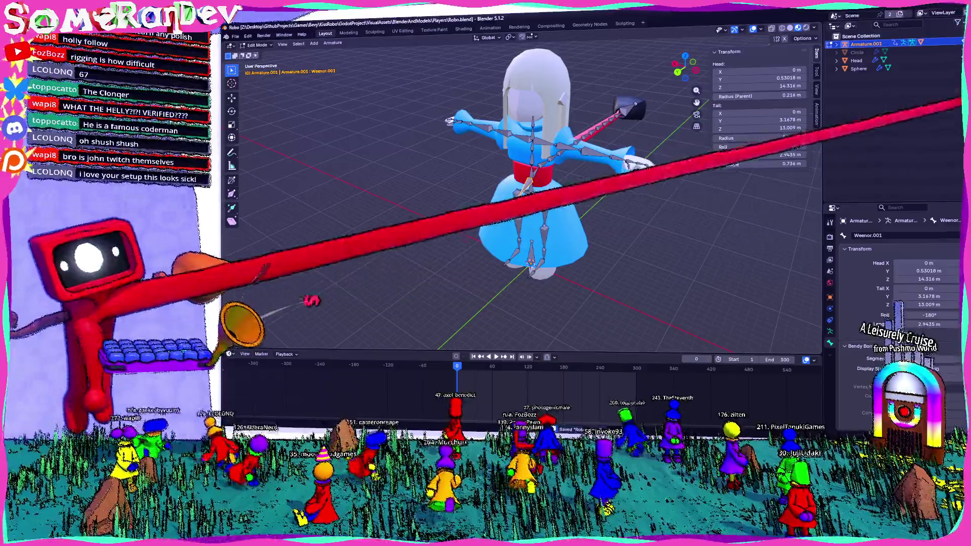
key(alt+Tab)
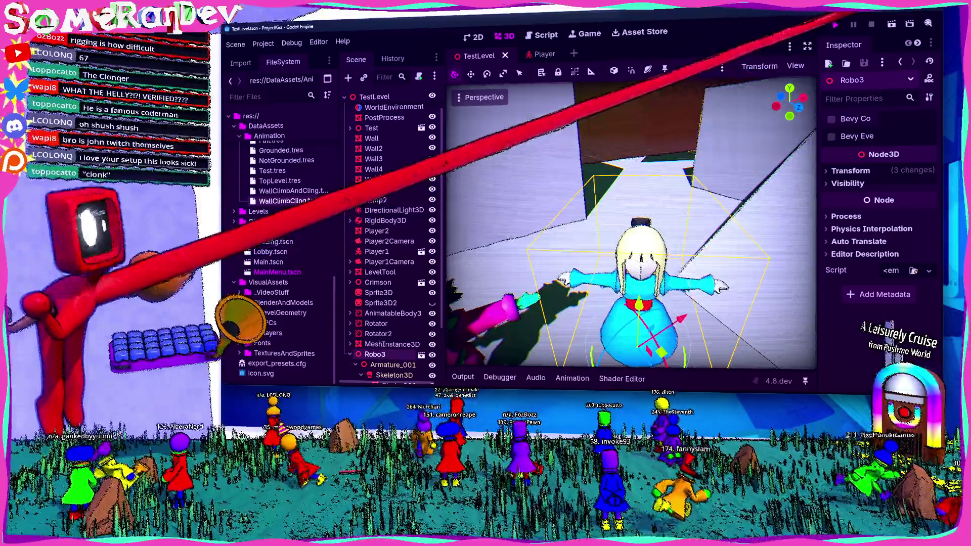
Launch a solo playtest in Godot and walk the character onto the white block
key(F5)
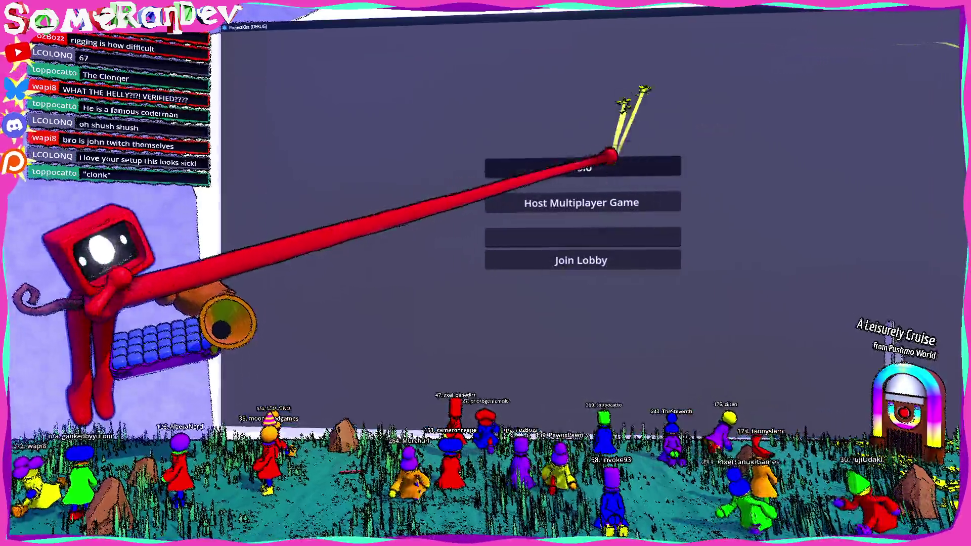
click(582, 167)
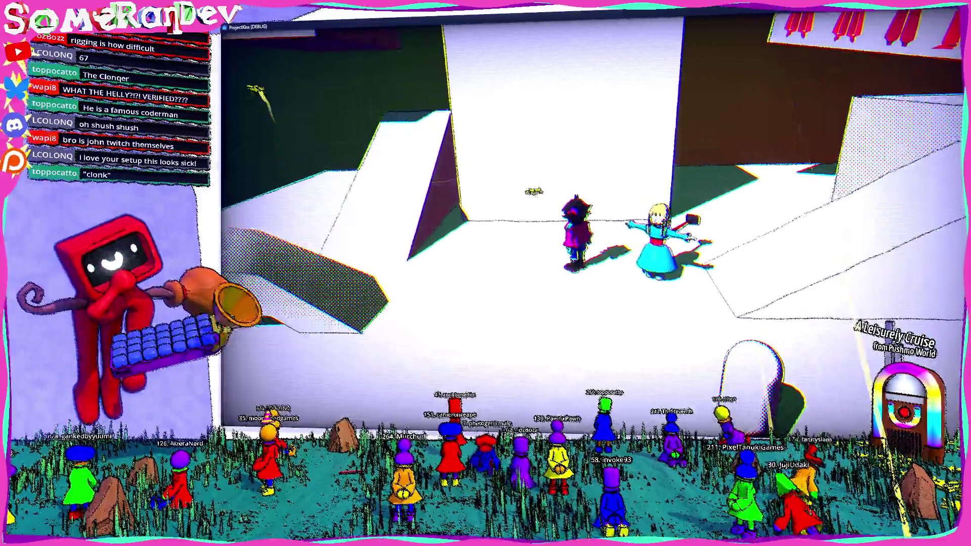
key(w)
key(w)
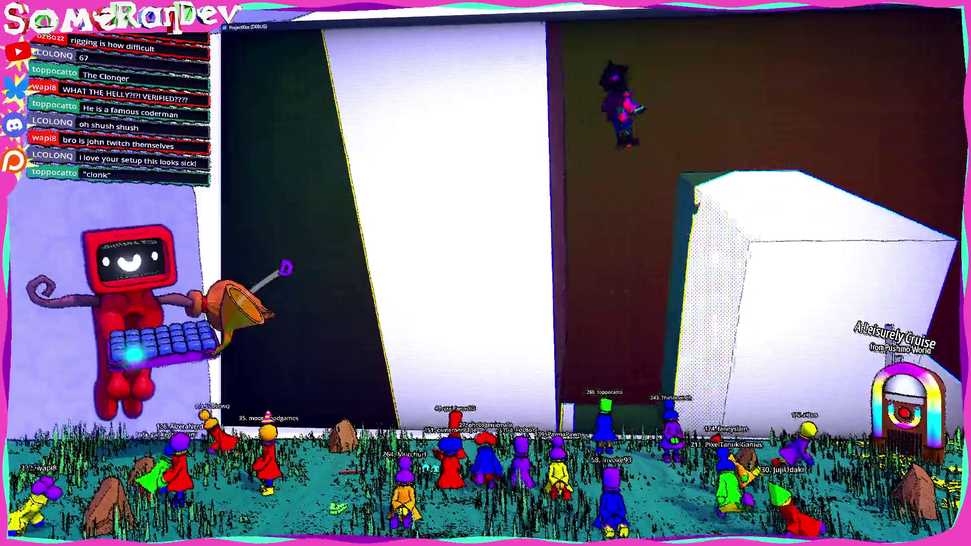
key(w)
key(d)
key(s)
key(s)
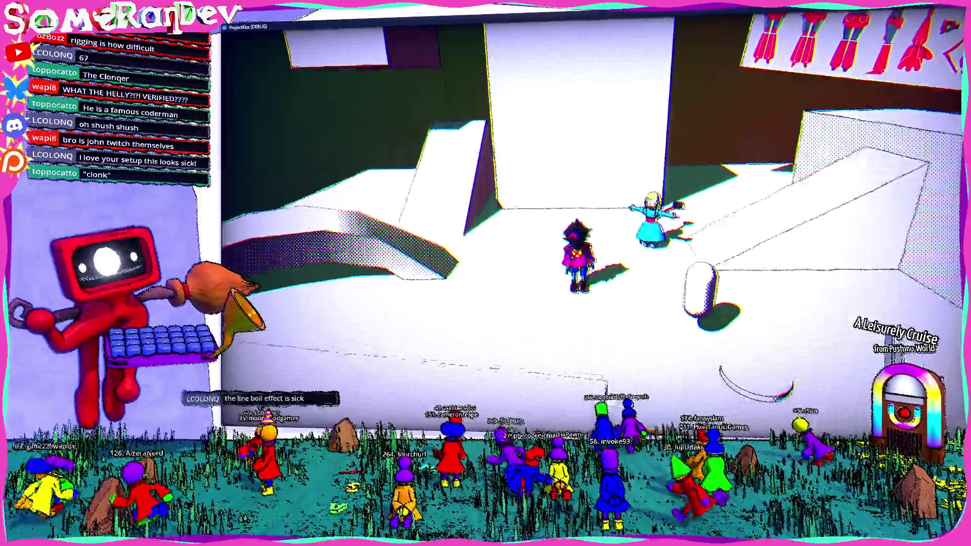
Walk the character beside the other player, stop the game with F8, and return to Blender
key(w)
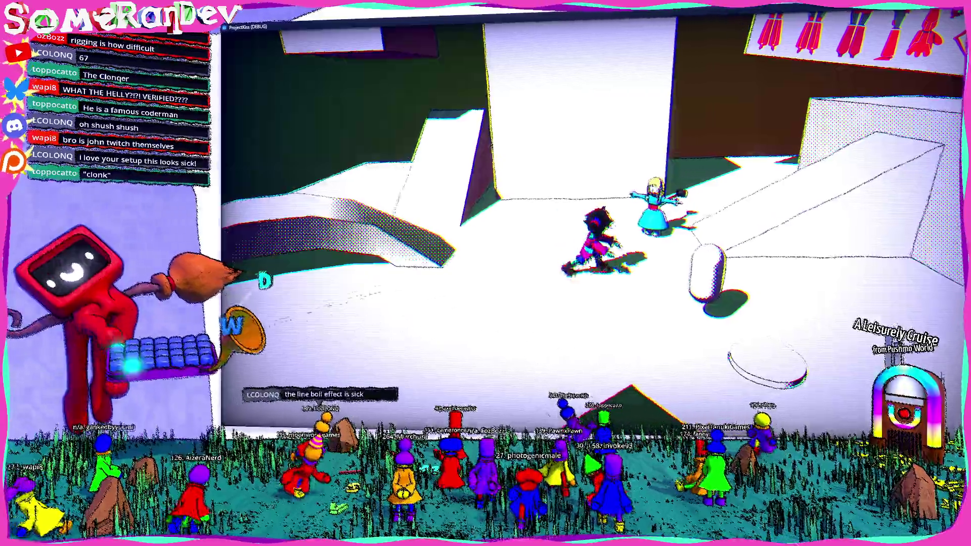
key(d)
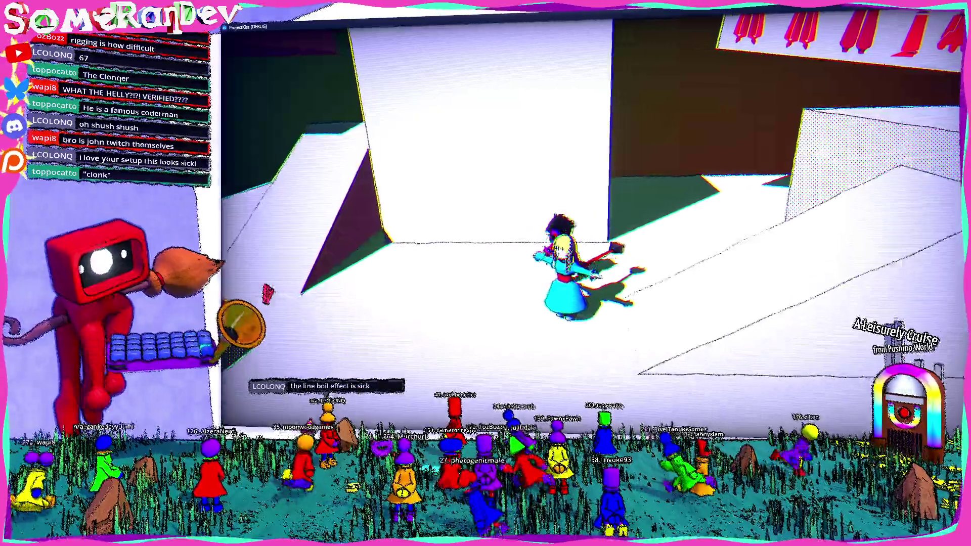
key(w)
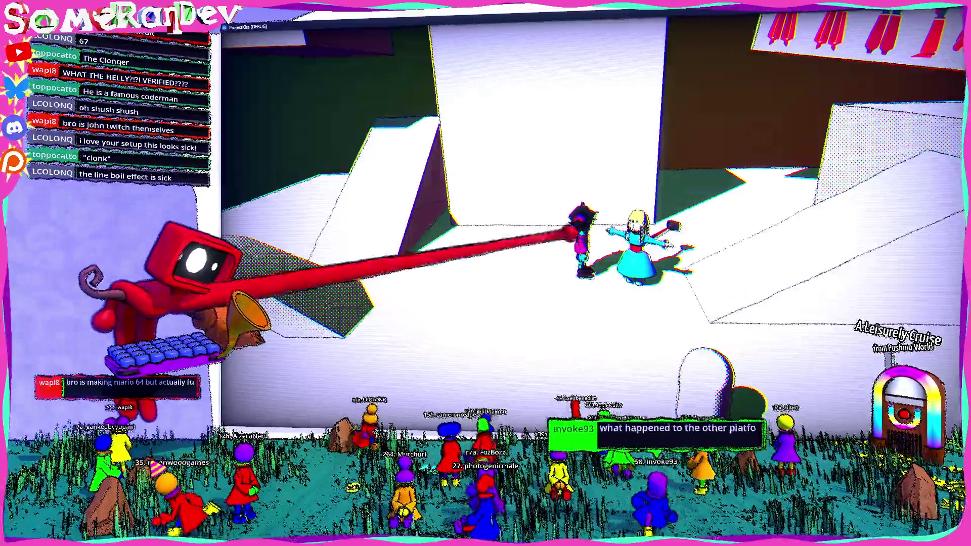
key(F8)
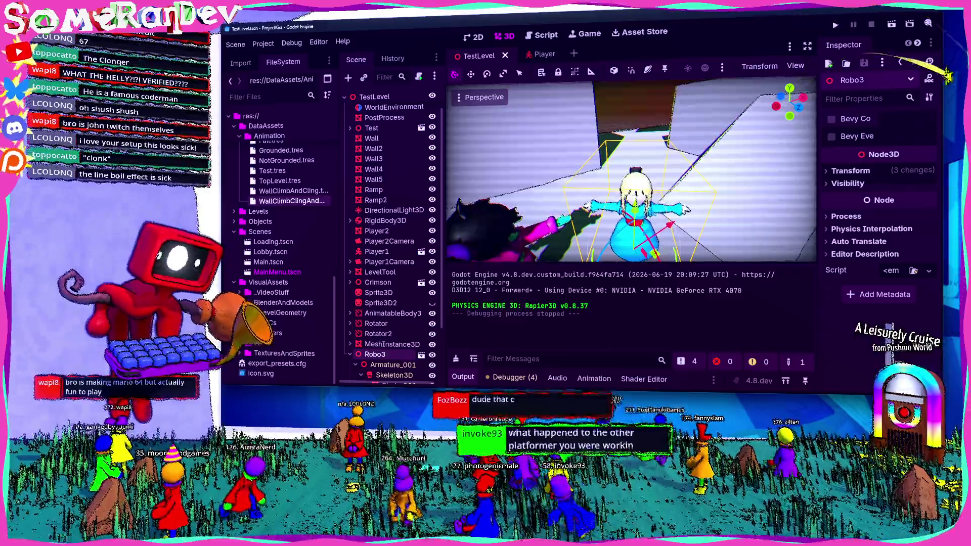
key(alt+Tab)
scroll(525, 190, up, 5)
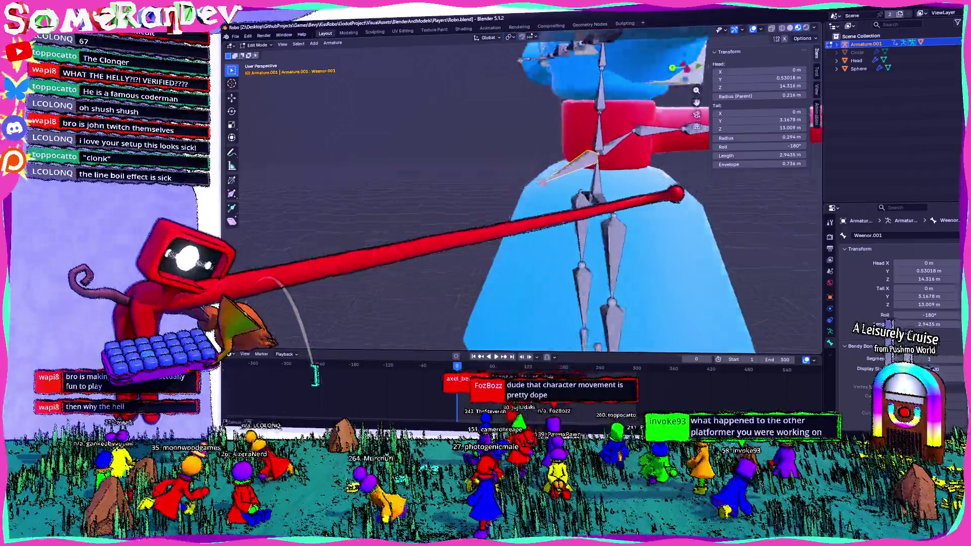
From a side orthographic view, split the Weenor.001 bone off from its chain
mouse_move(580, 203)
middle_down()
mouse_move(786, 204)
mouse_move(645, 169)
mouse_move(611, 202)
middle_up()
key(ctrl+KP_3)
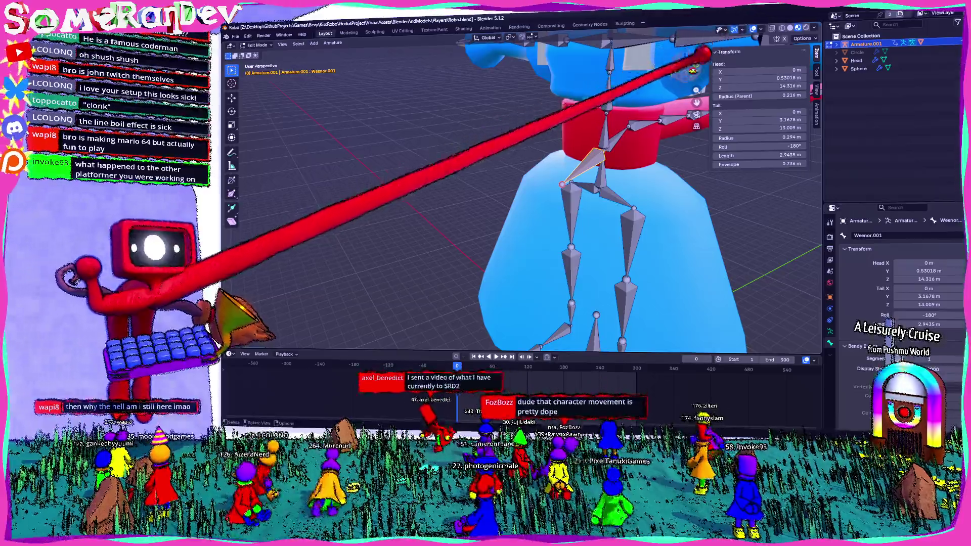
scroll(573, 125, down, 2)
scroll(565, 133, up, 2)
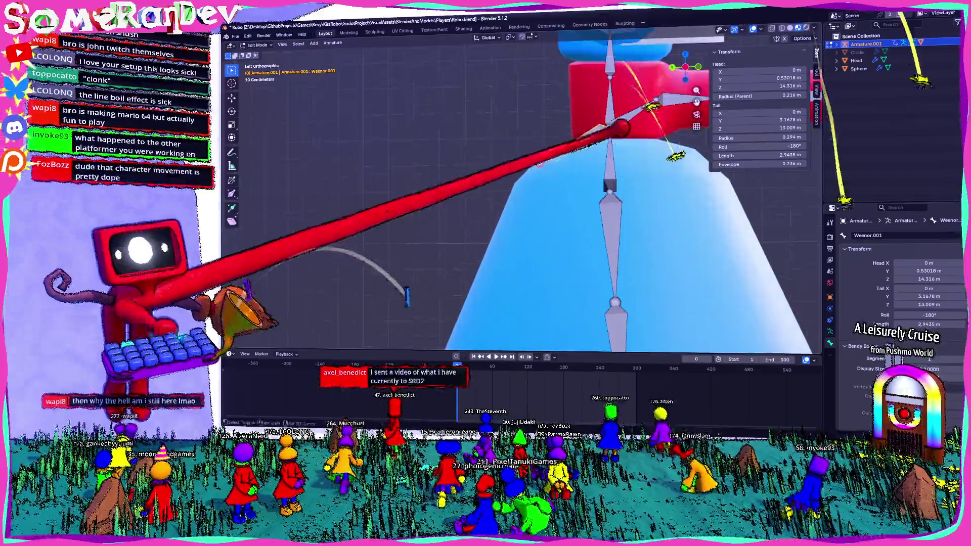
right_click(526, 134)
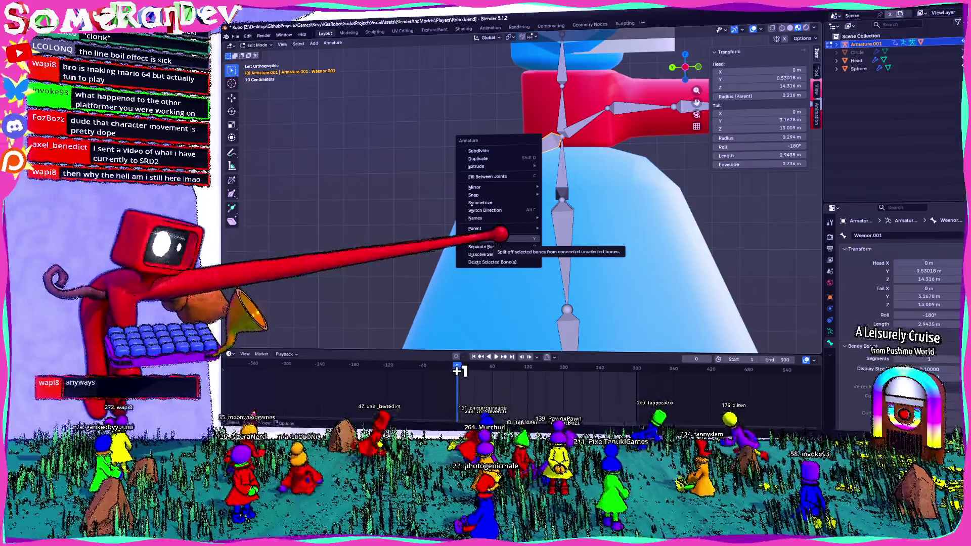
click(489, 247)
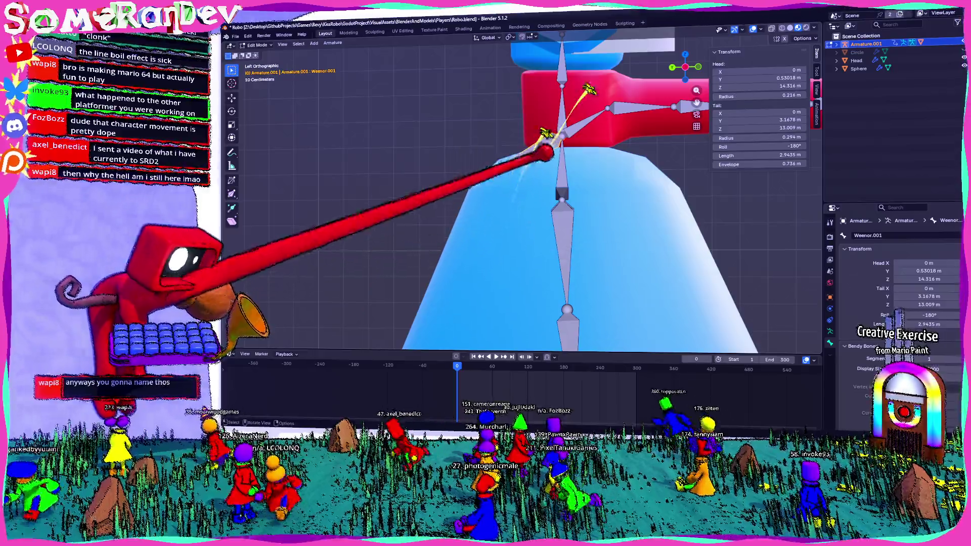
Move Weenor.001 lower near the waist and drop its tip down the dress front, then select Stomach
key(g)
click(506, 184)
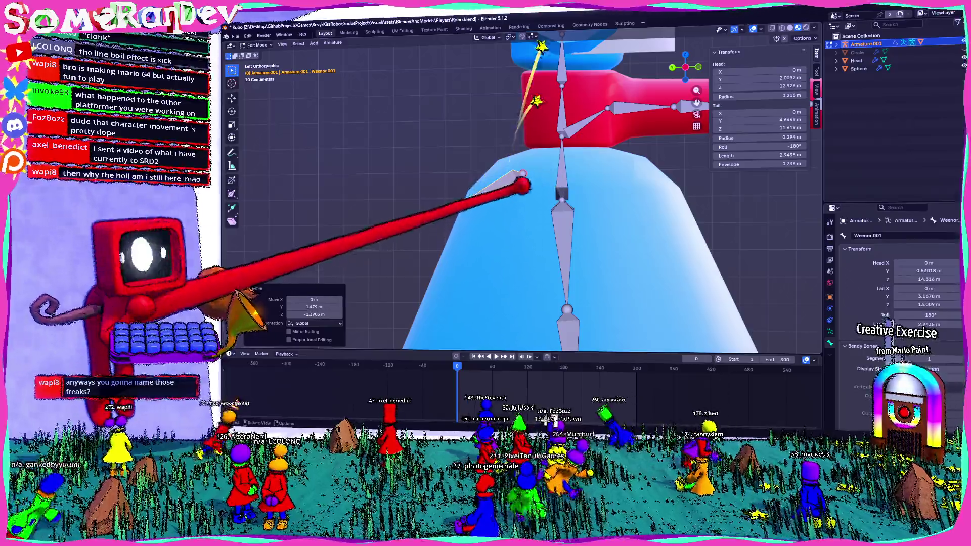
click(456, 207)
key(g)
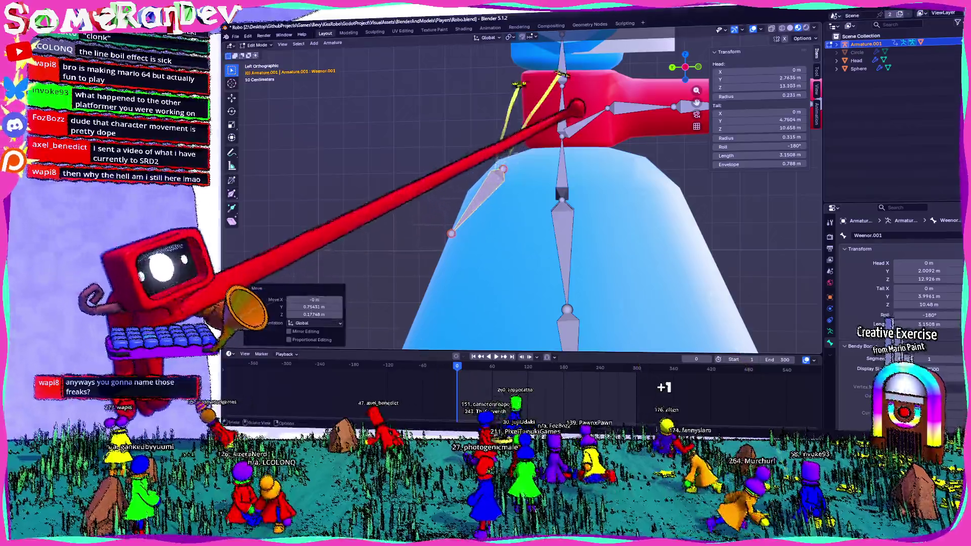
click(576, 98)
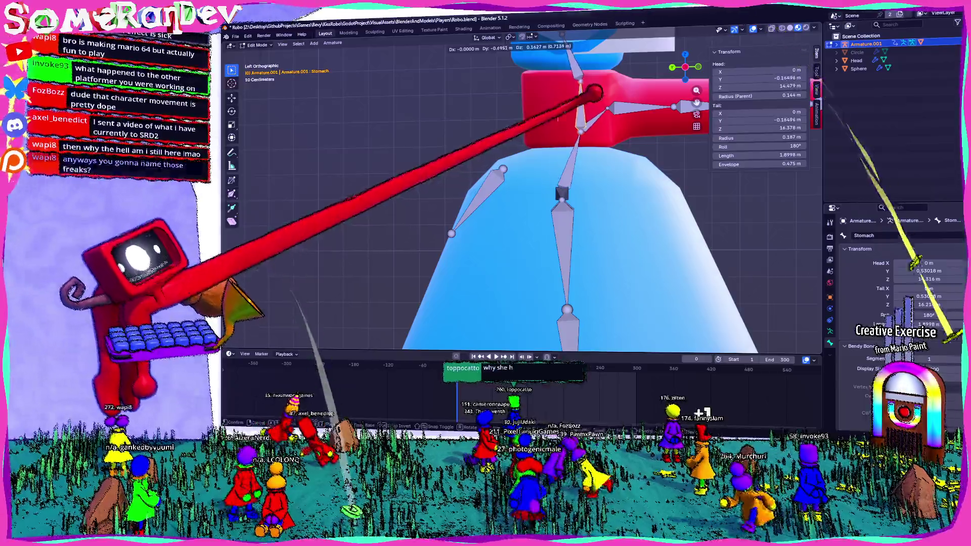
In Pose Mode, test-rotate the Stomach bone a few times, cancelling each rotation
middle_drag(575, 97, 579, 124)
scroll(531, 190, down, 4)
middle_drag(531, 189, 546, 182)
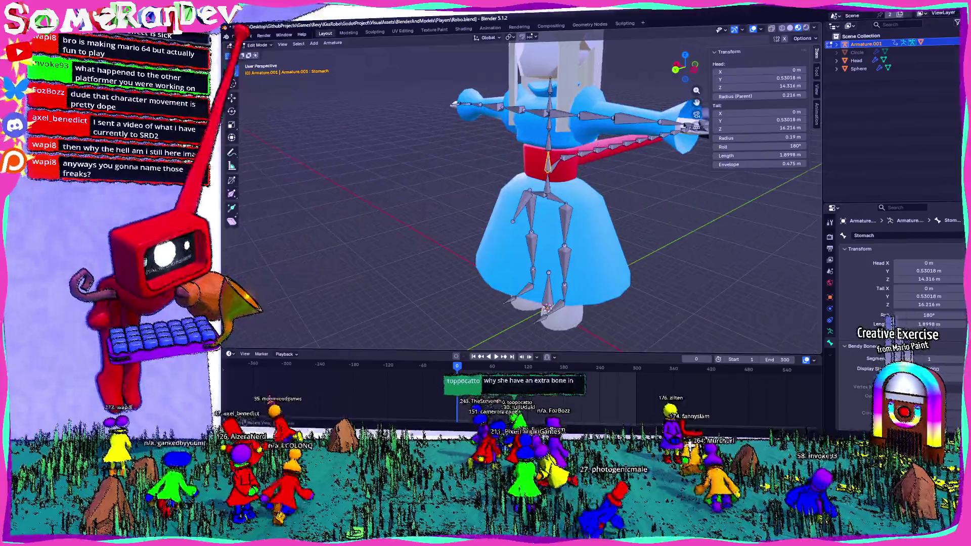
click(258, 44)
click(261, 70)
key(r)
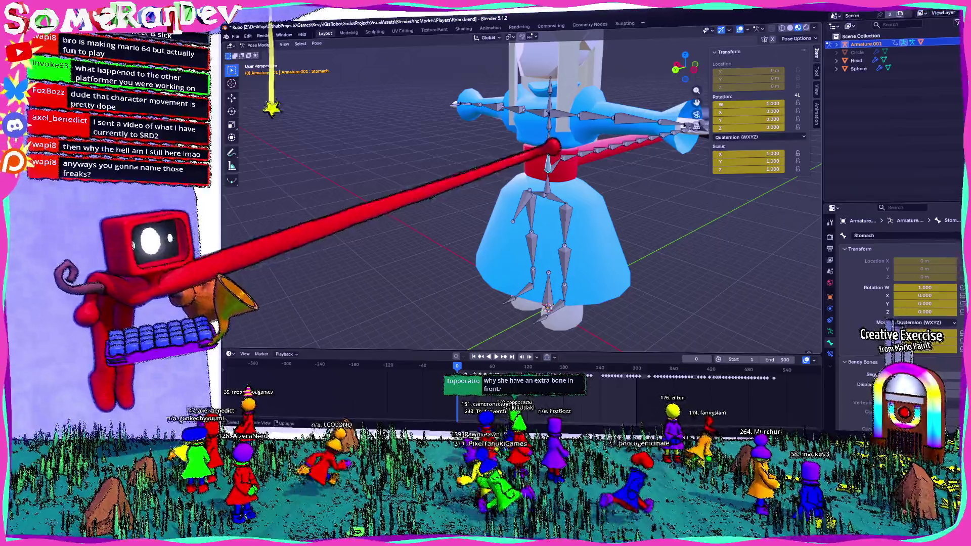
key(Escape)
key(r)
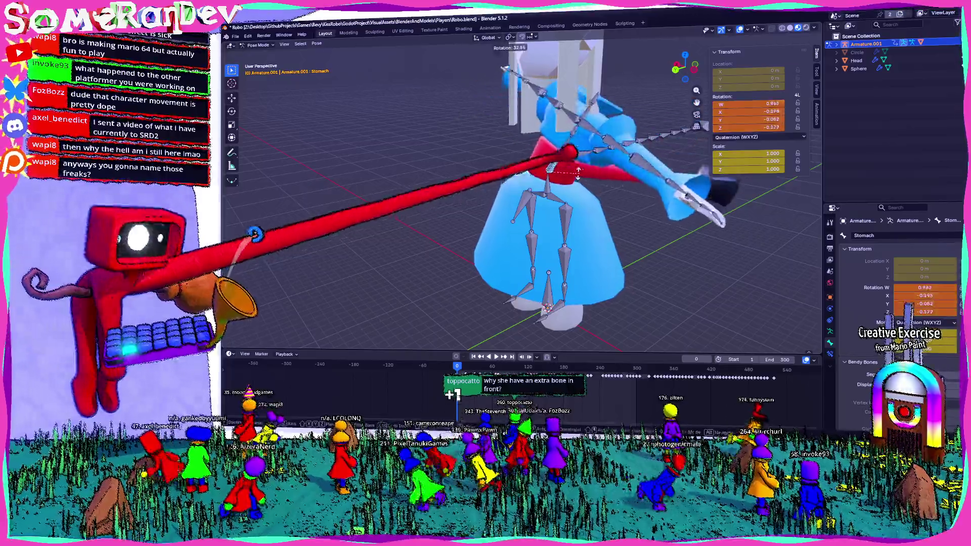
key(Escape)
key(r)
key(Escape)
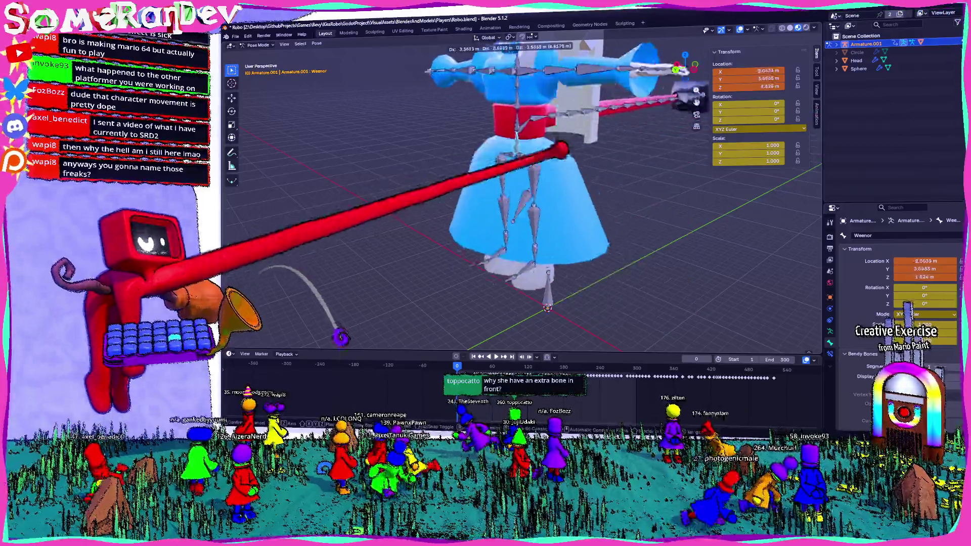
In Edit Mode, parent Weenor.001 to the Weenor bone with Keep Offset
click(523, 199)
scroll(524, 199, up, 6)
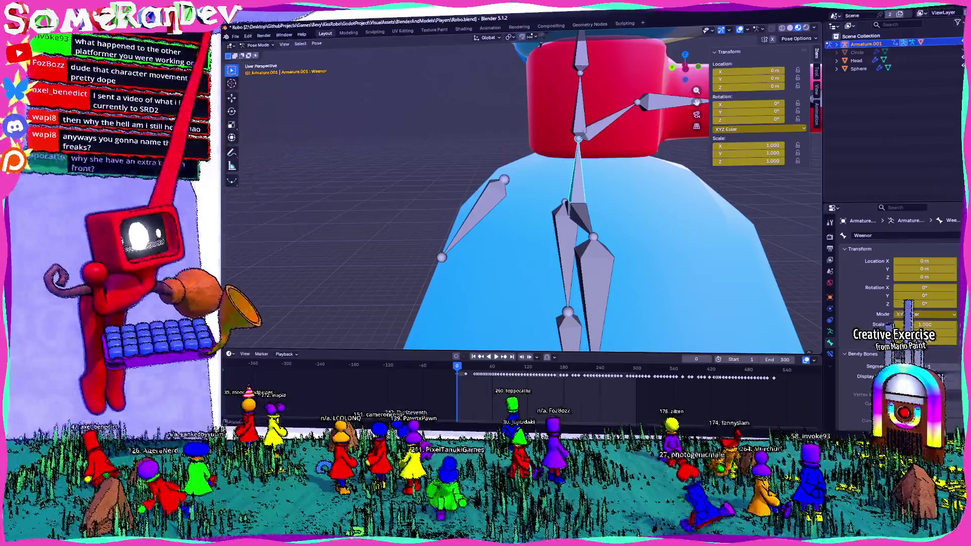
click(258, 45)
click(261, 53)
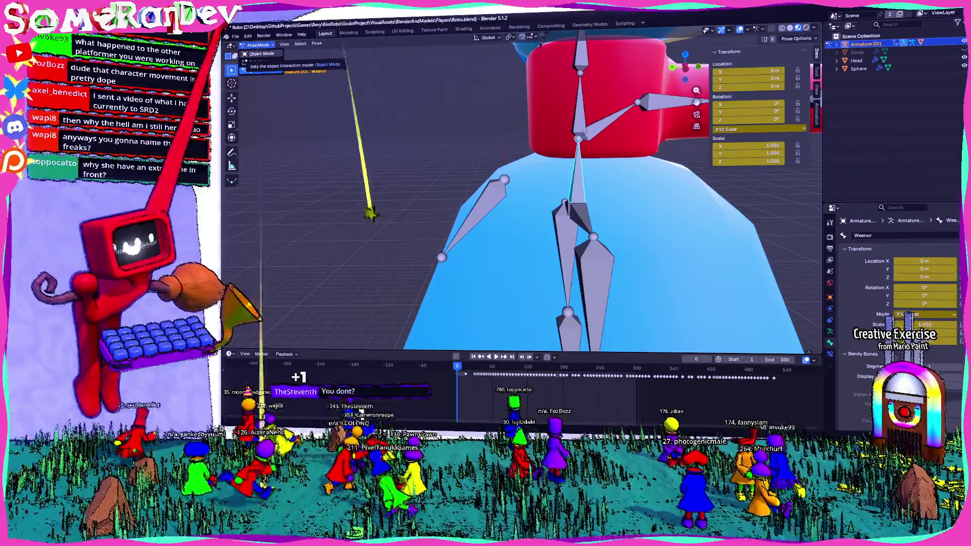
key(Tab)
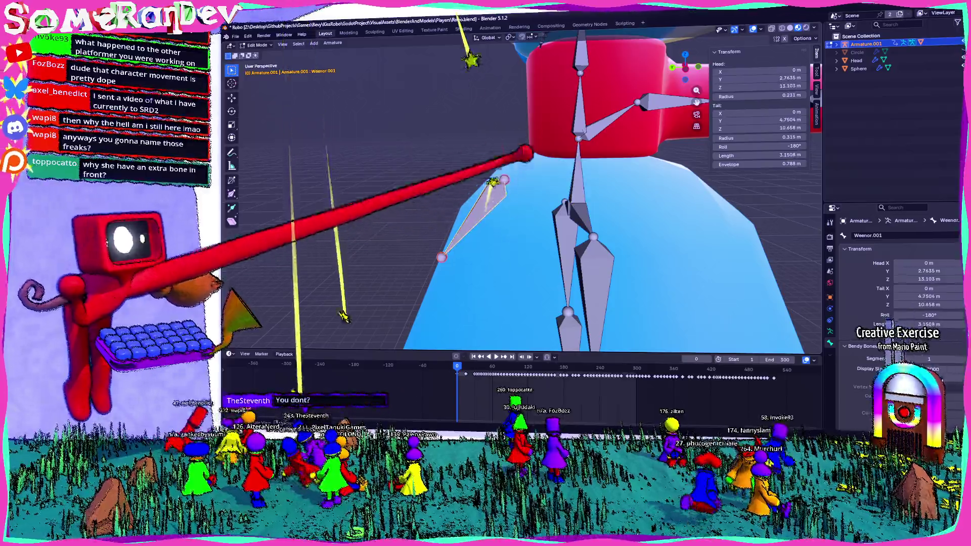
click(581, 178)
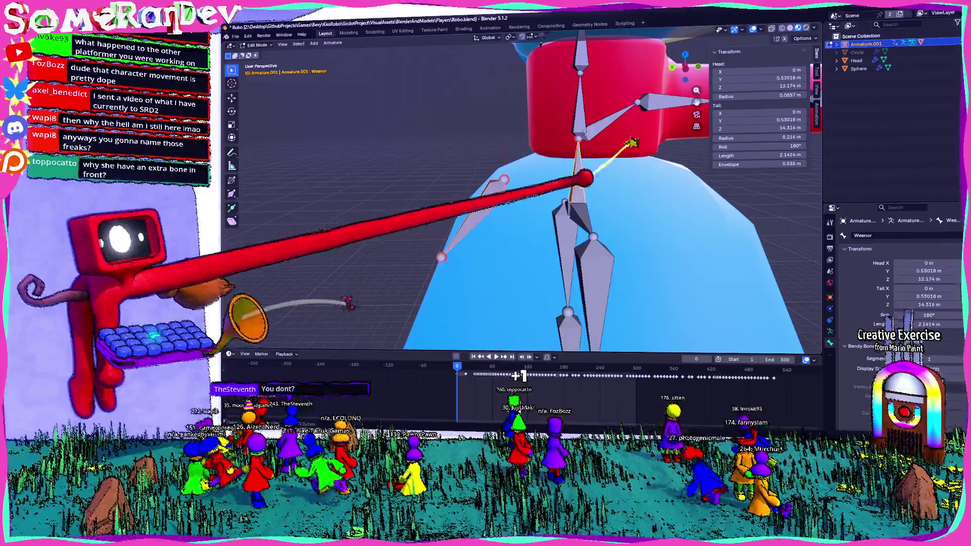
key(ctrl+p)
click(582, 199)
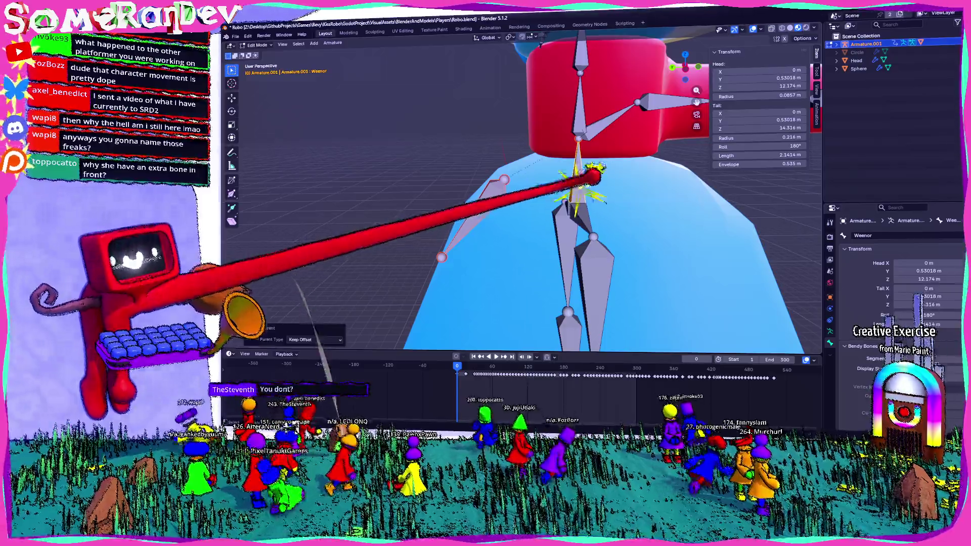
scroll(539, 182, down, 5)
Return the armature to Pose Mode and grab the Weenor bone to test its movement
key(Tab)
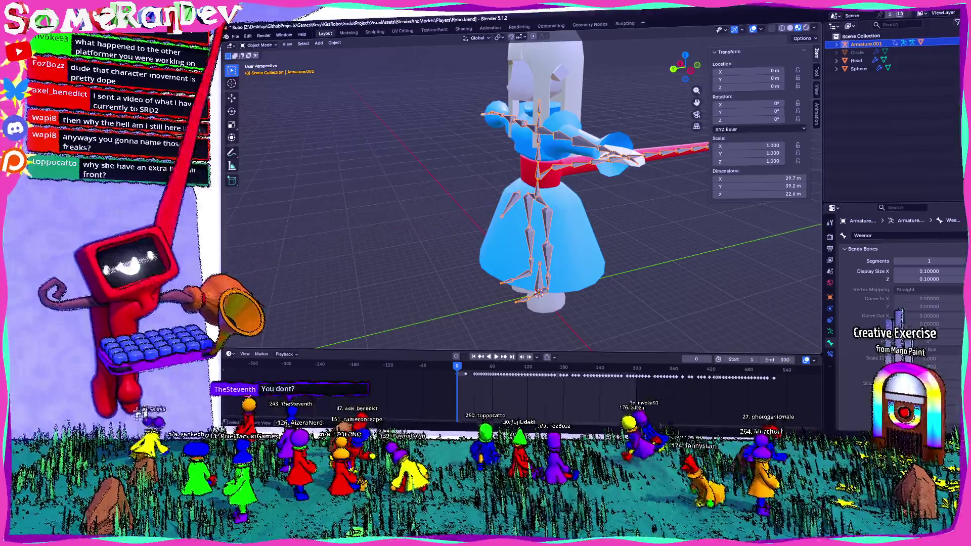
click(259, 44)
click(261, 70)
key(g)
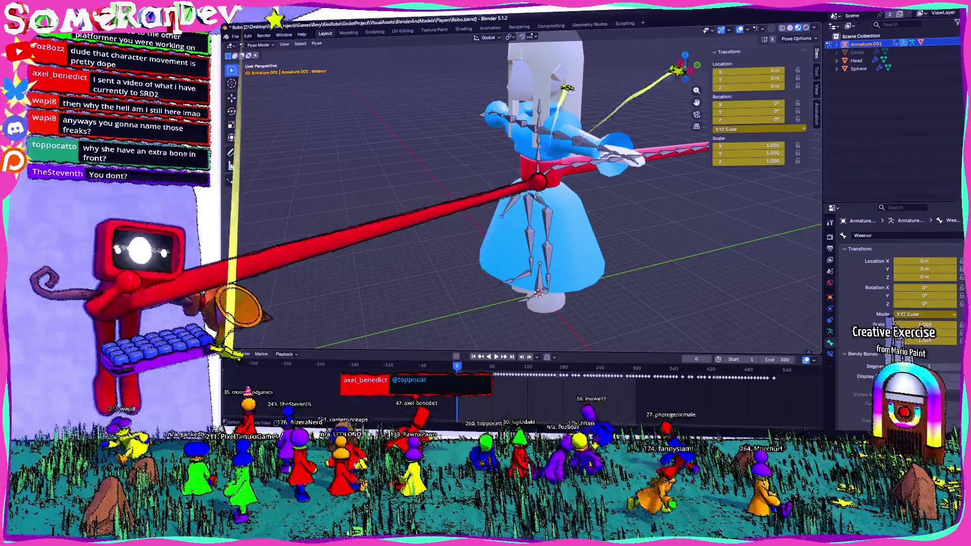
Cancel the move so Weenor stays at rest, then orbit to a level view of the hips
key(Escape)
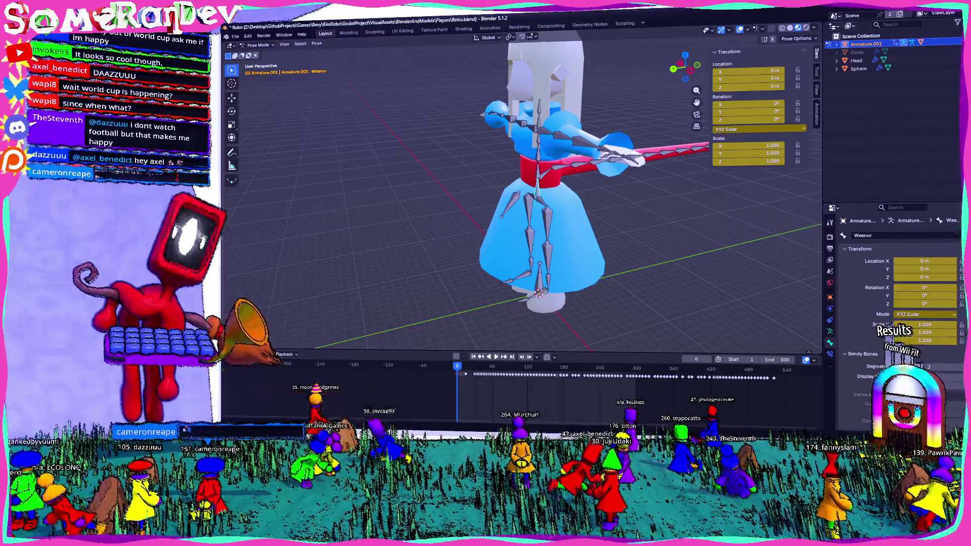
scroll(494, 196, up, 6)
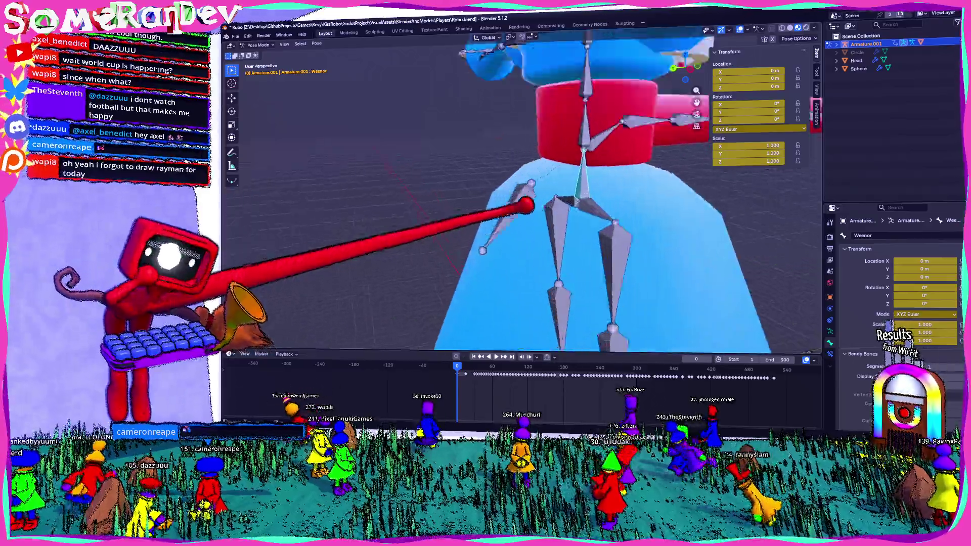
middle_drag(493, 196, 502, 206)
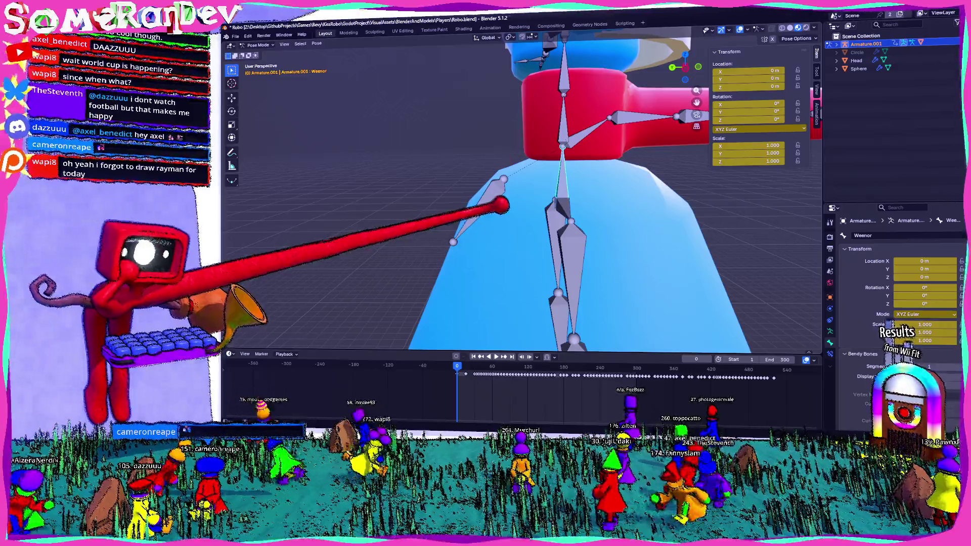
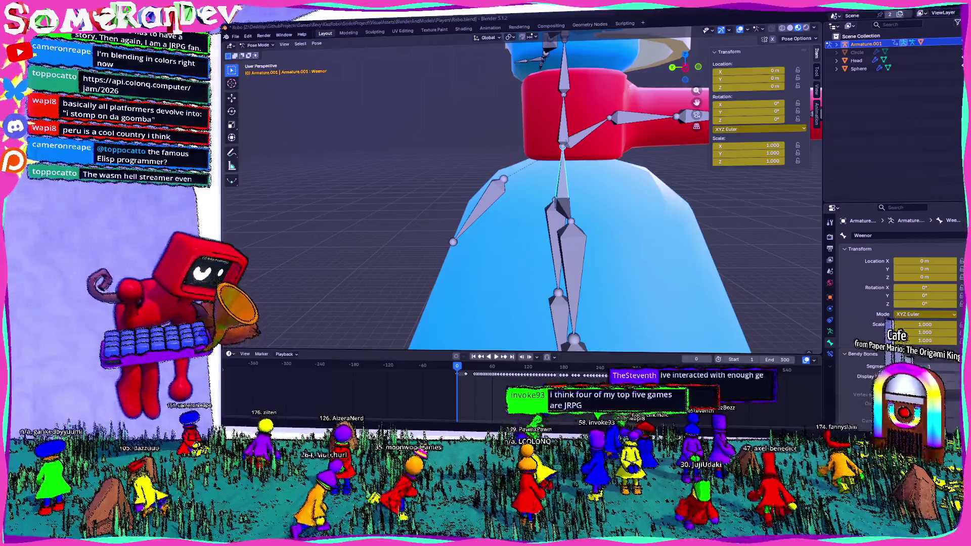
Switch from Blender to the browser showing the LCOLONQ microjam page
key(alt+Tab)
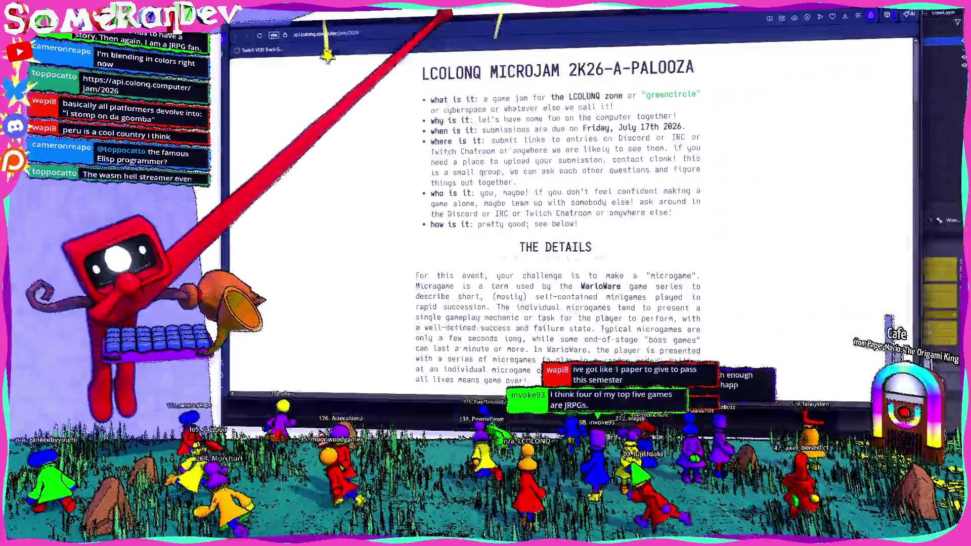
scroll(593, 266, down, 1)
scroll(592, 266, down, 2)
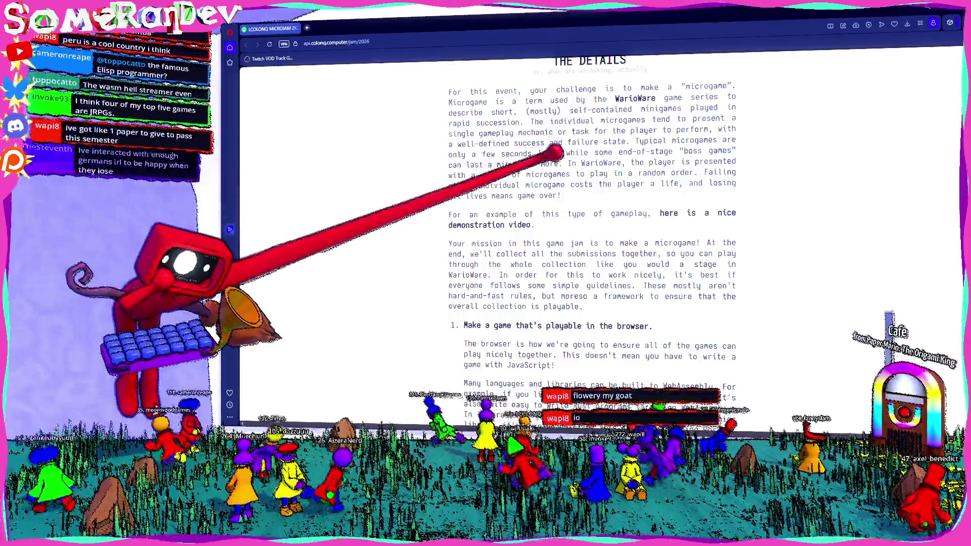
scroll(592, 265, down, 2)
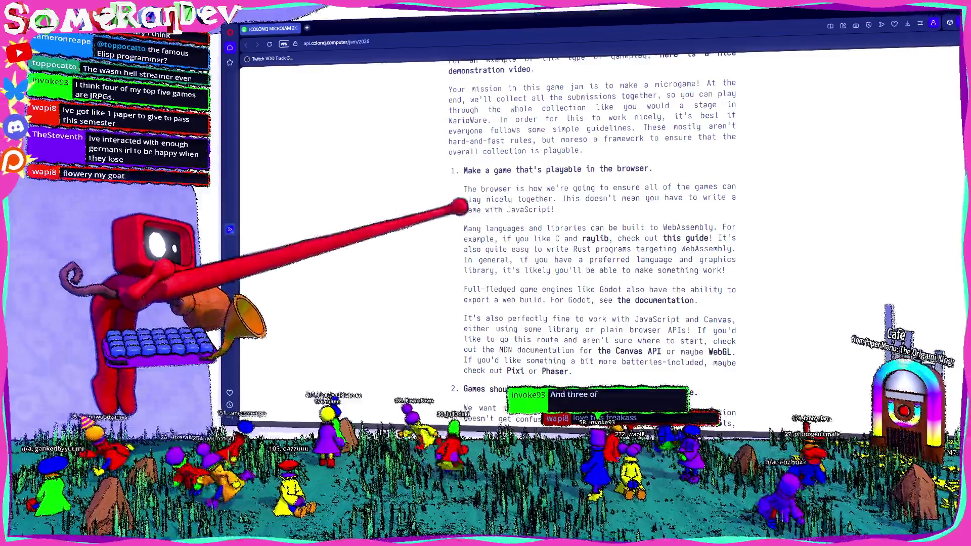
scroll(508, 219, down, 3)
scroll(508, 219, down, 3)
scroll(507, 219, down, 4)
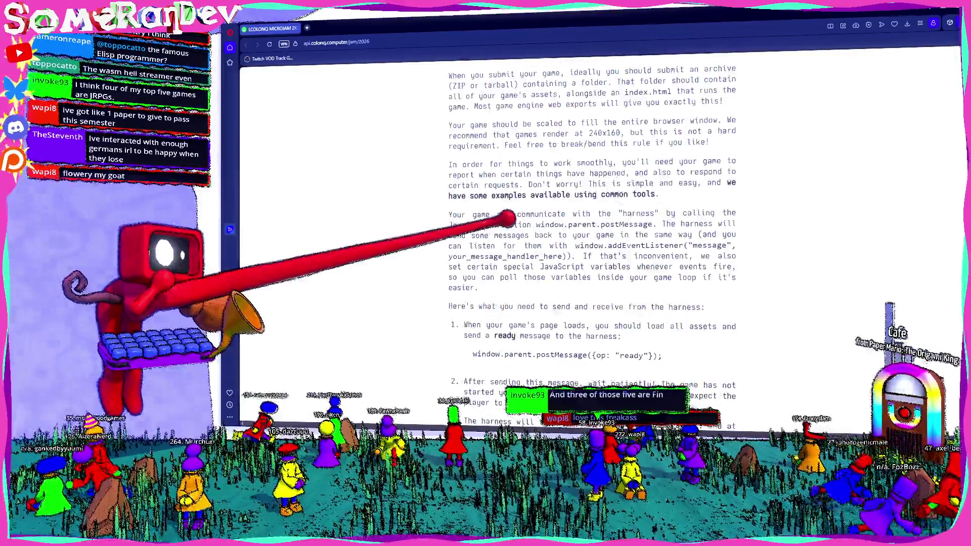
scroll(507, 218, down, 4)
scroll(507, 219, down, 2)
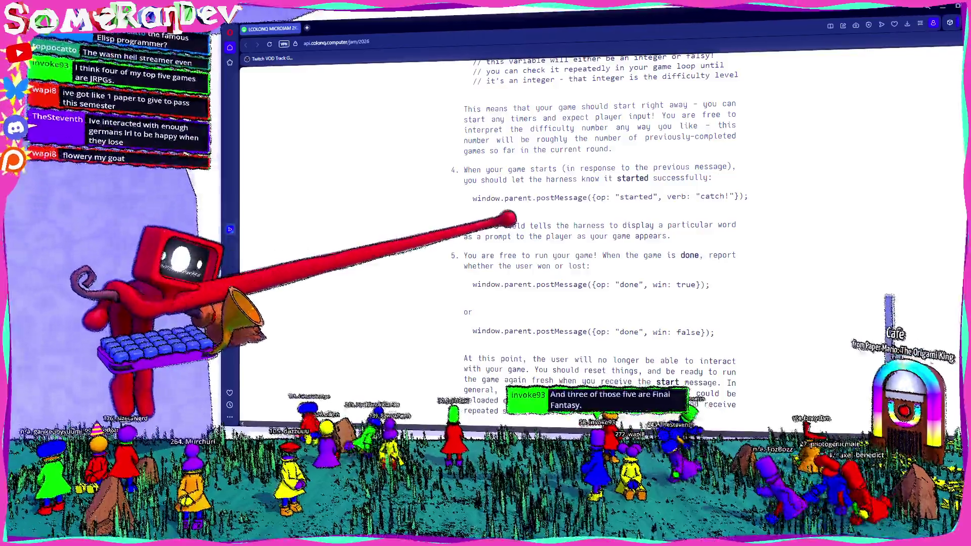
scroll(507, 219, up, 4)
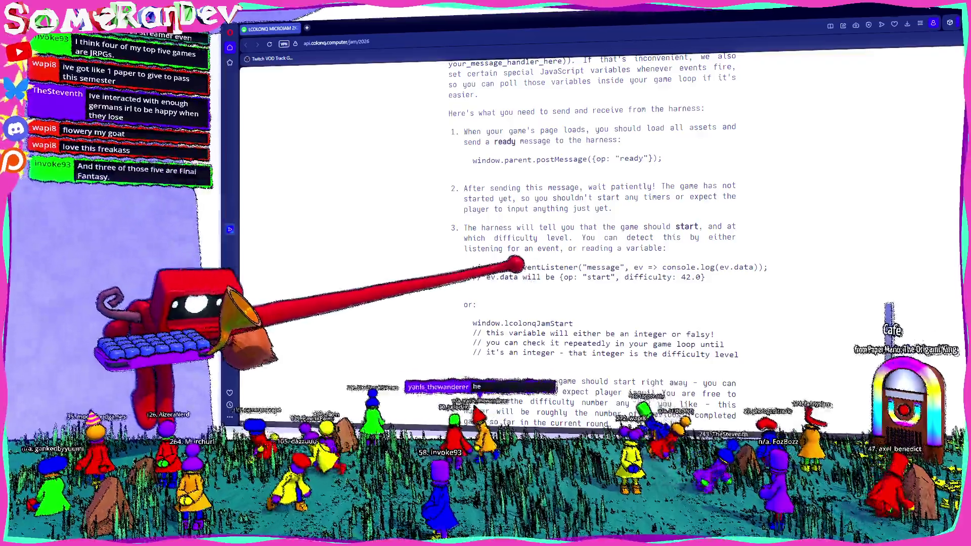
scroll(600, 228, down, 1)
scroll(599, 228, down, 5)
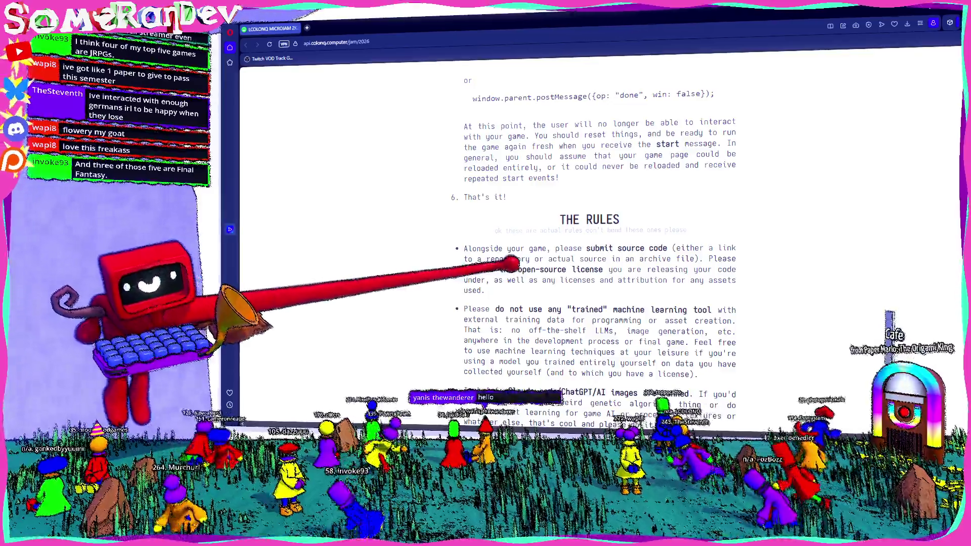
scroll(600, 227, up, 3)
scroll(600, 228, up, 3)
scroll(600, 228, up, 3)
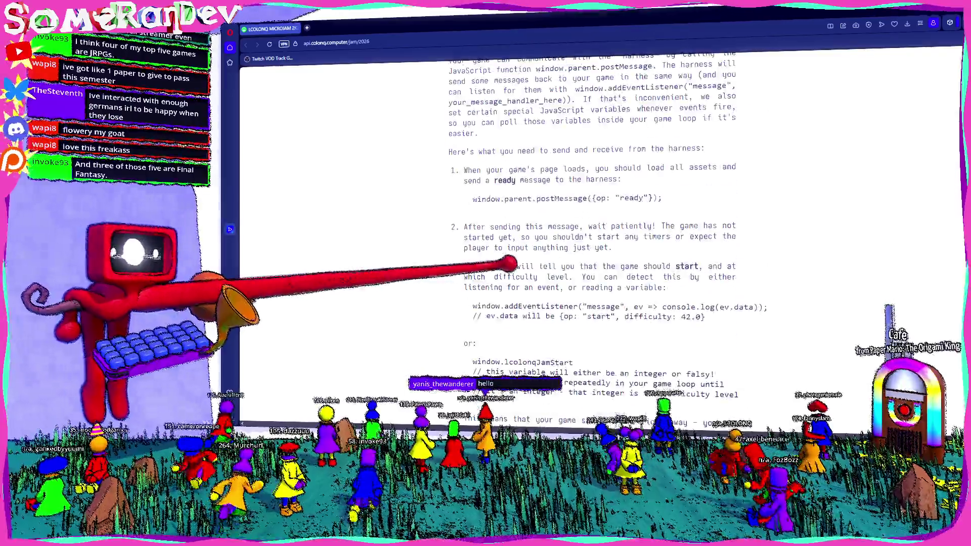
scroll(600, 227, up, 3)
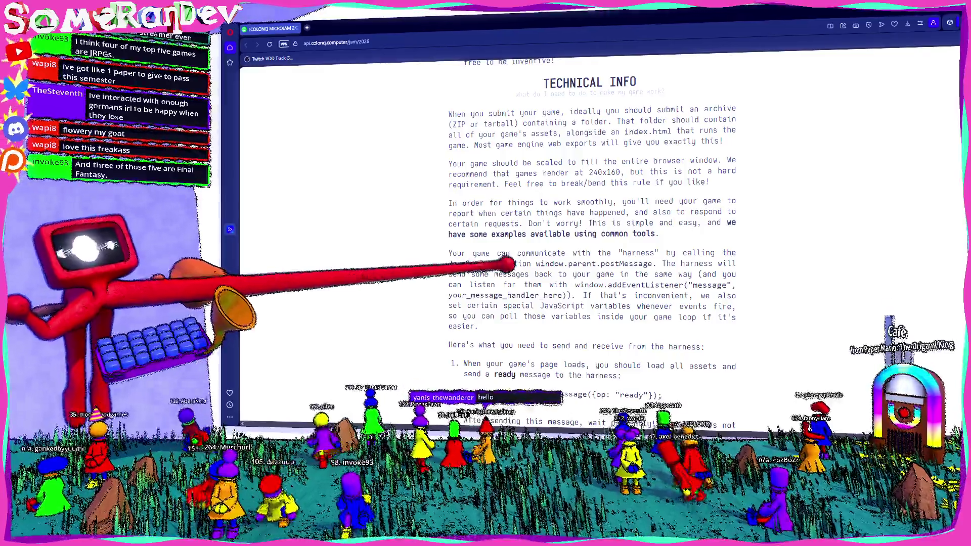
scroll(600, 228, up, 3)
scroll(600, 228, up, 4)
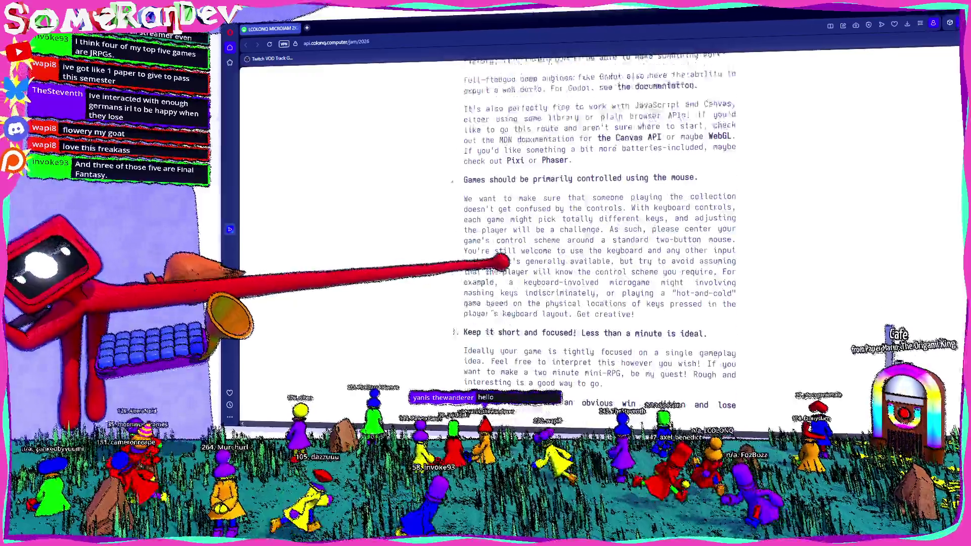
scroll(600, 228, up, 2)
scroll(497, 262, up, 3)
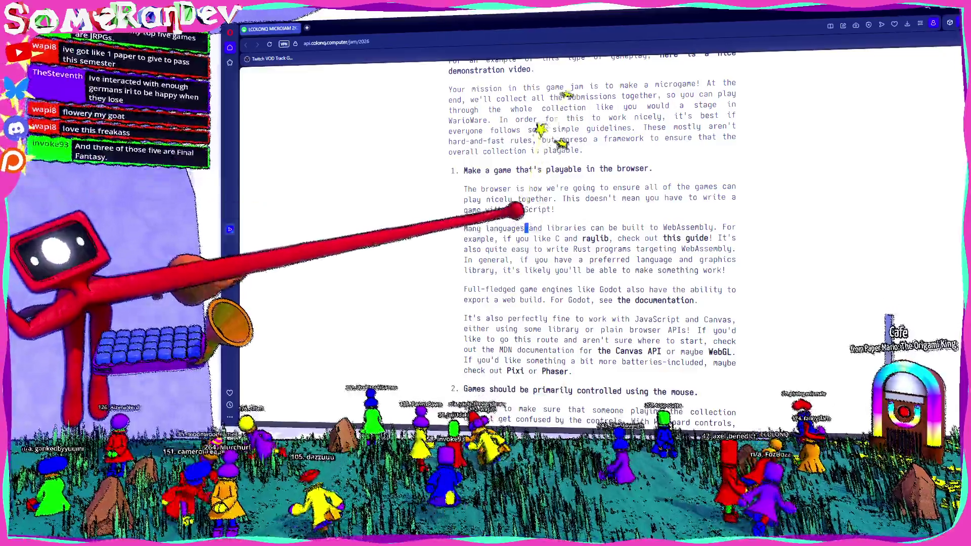
drag(553, 210, 524, 205)
Select the sentence about JavaScript and Canvas, then return to the Blender armature
right_click(524, 205)
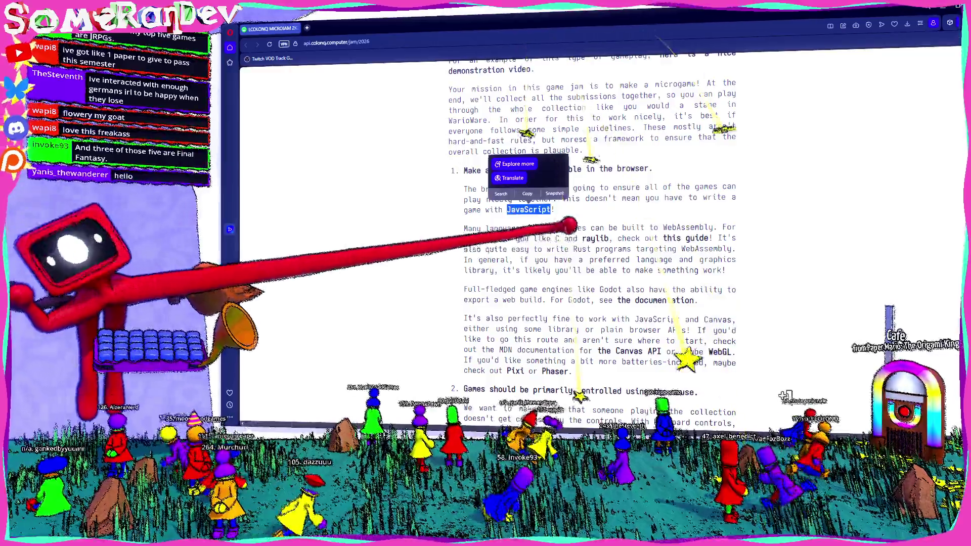
click(786, 363)
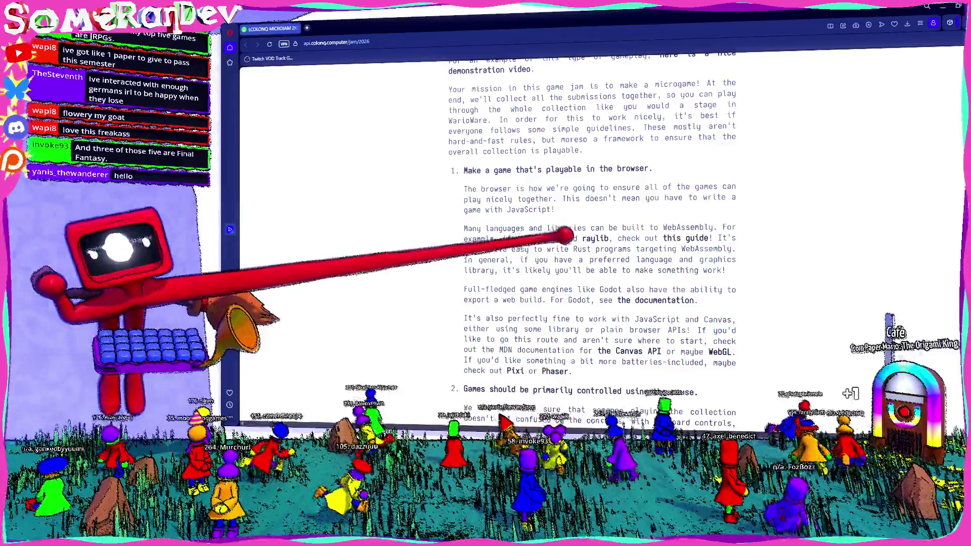
scroll(592, 228, down, 3)
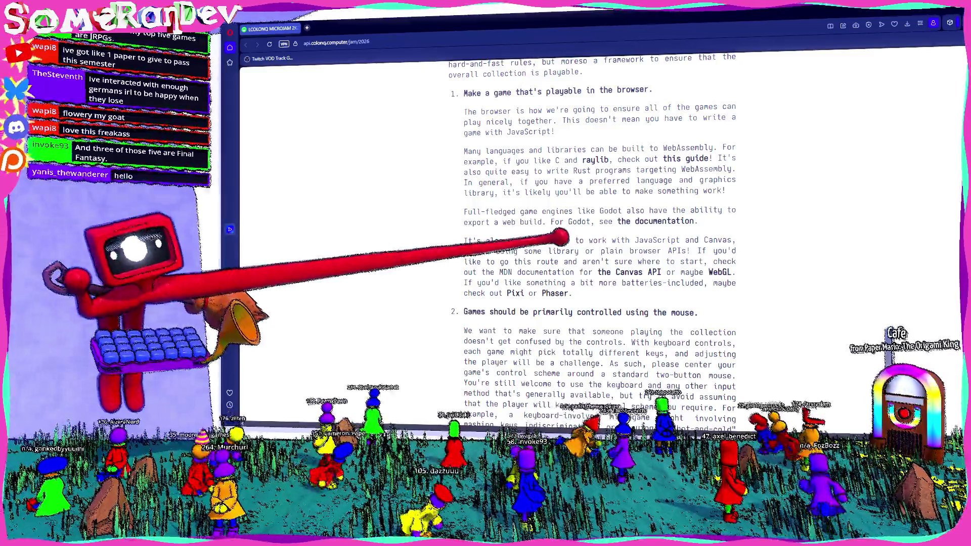
drag(464, 221, 624, 262)
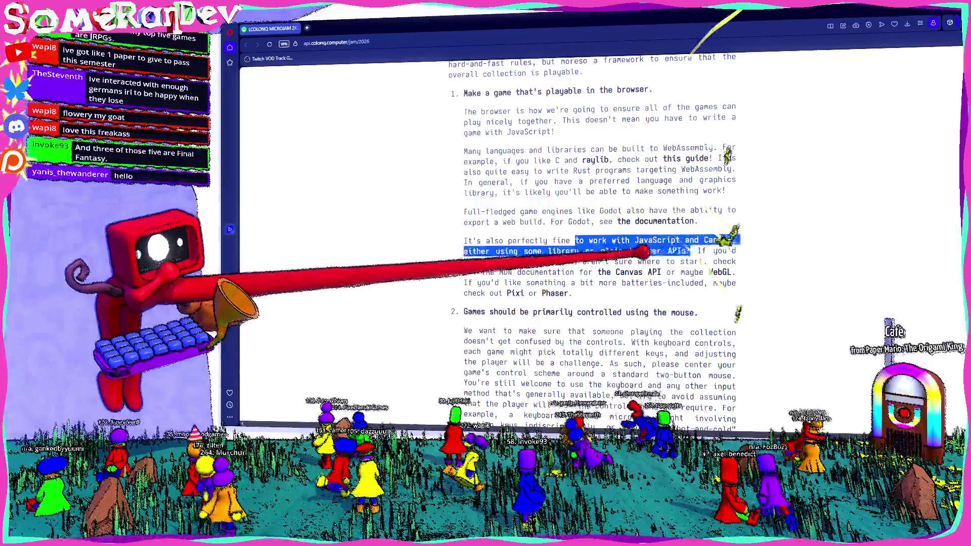
scroll(623, 262, down, 4)
scroll(607, 254, down, 3)
scroll(576, 243, down, 2)
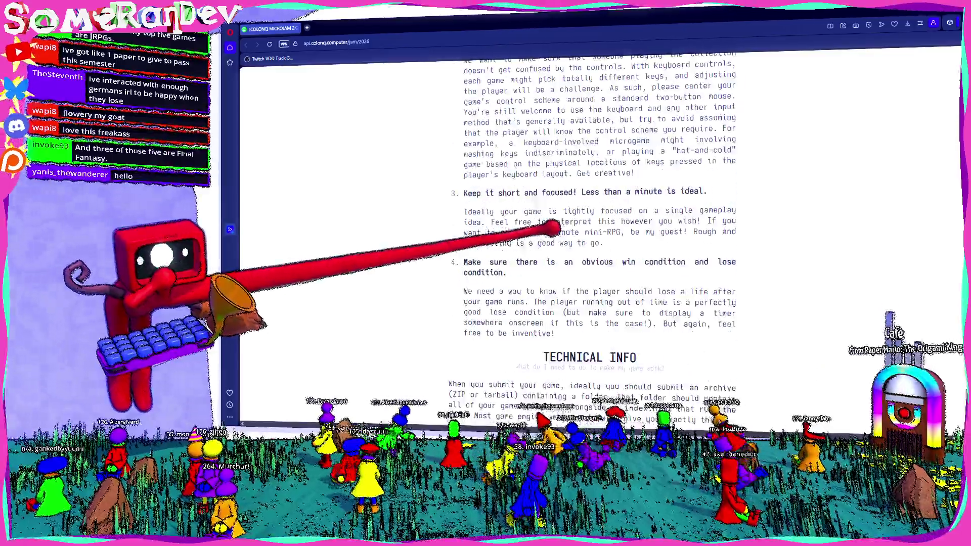
scroll(546, 229, down, 6)
scroll(539, 232, up, 5)
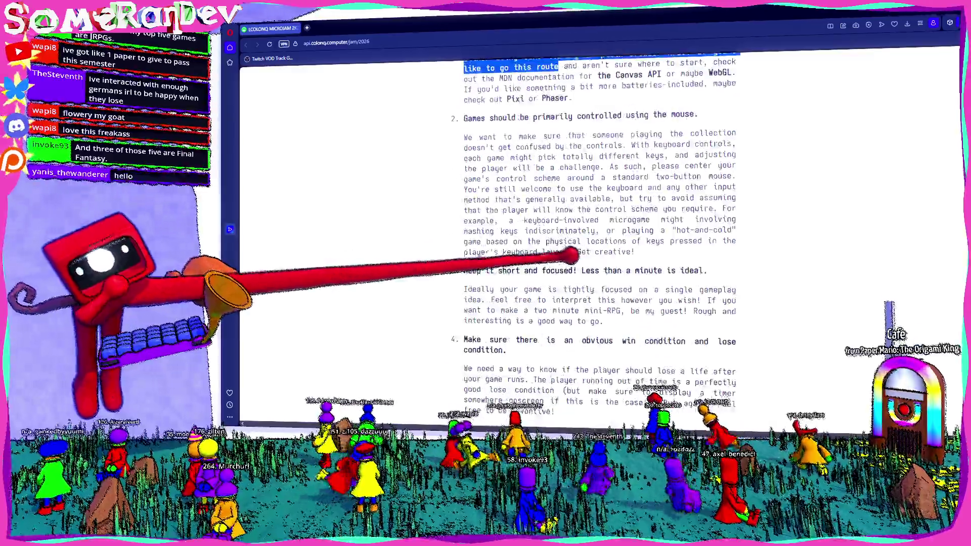
scroll(542, 236, up, 5)
scroll(546, 243, up, 4)
scroll(555, 255, up, 3)
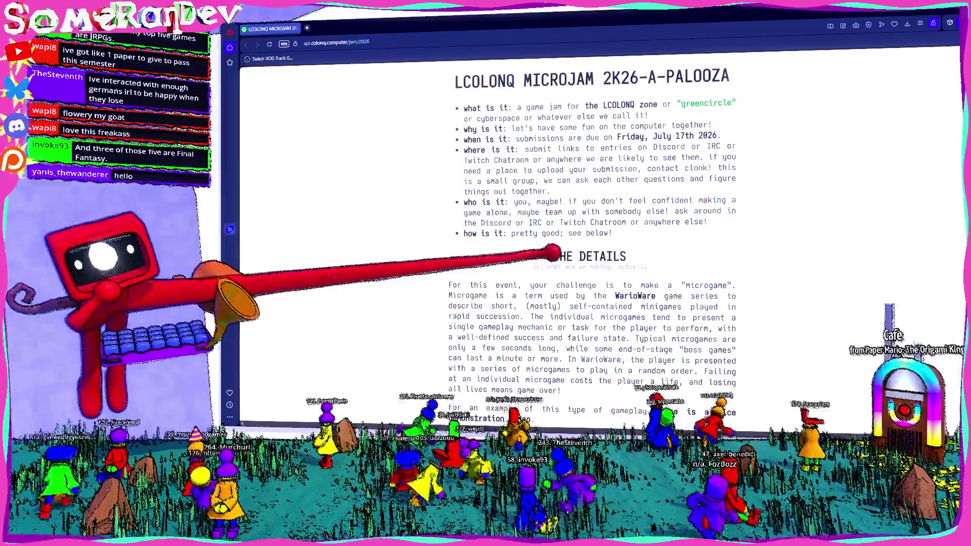
scroll(550, 254, down, 4)
scroll(546, 252, down, 3)
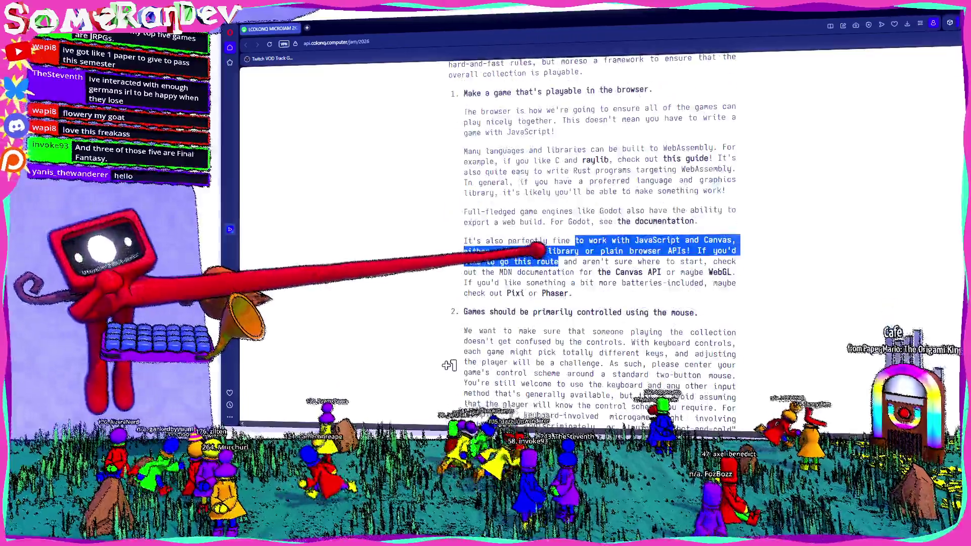
scroll(543, 248, down, 3)
scroll(535, 244, down, 3)
scroll(510, 169, down, 4)
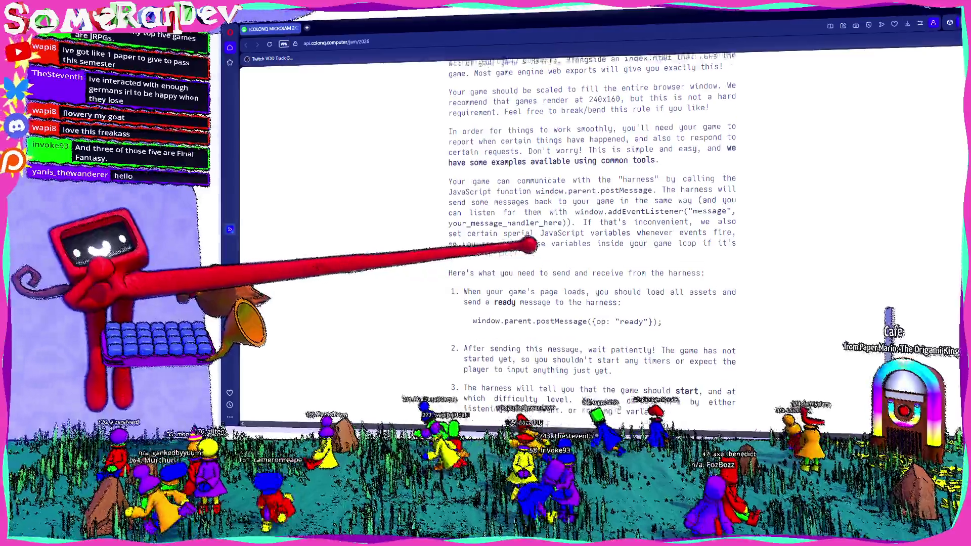
scroll(503, 162, up, 2)
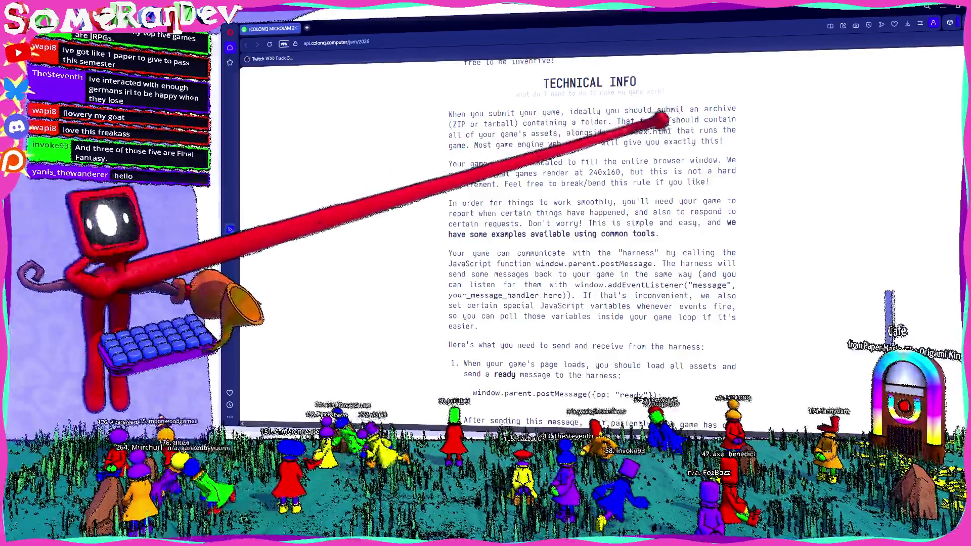
scroll(607, 173, down, 1)
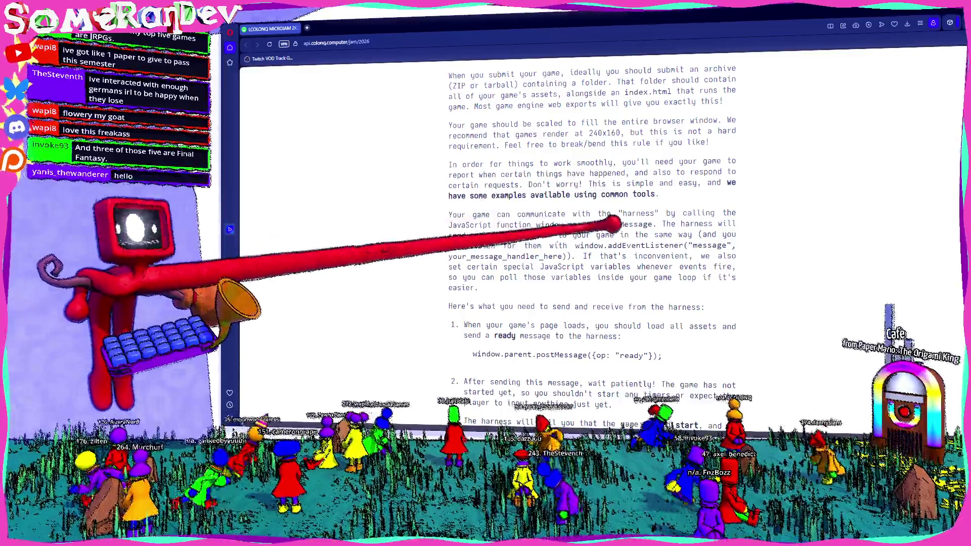
scroll(592, 229, down, 2)
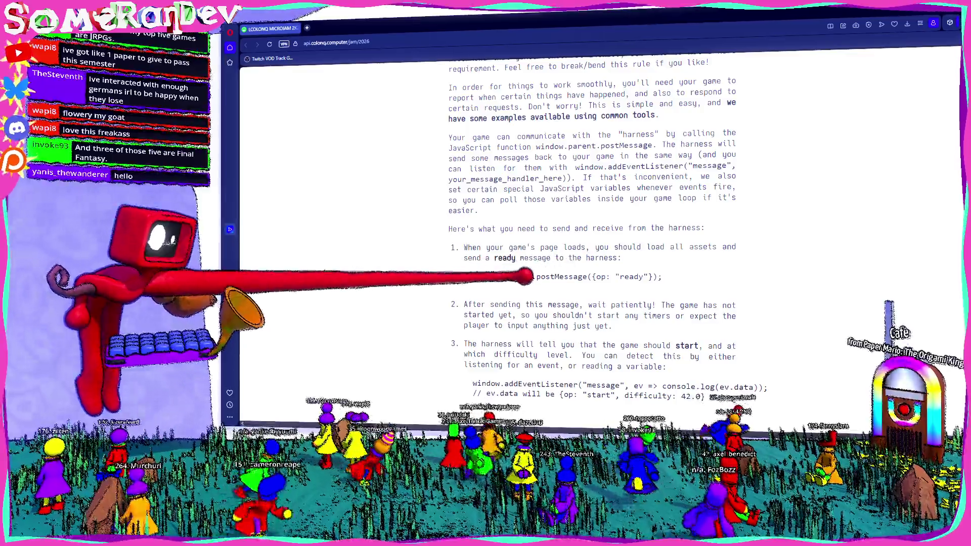
scroll(592, 229, down, 5)
scroll(592, 228, down, 10)
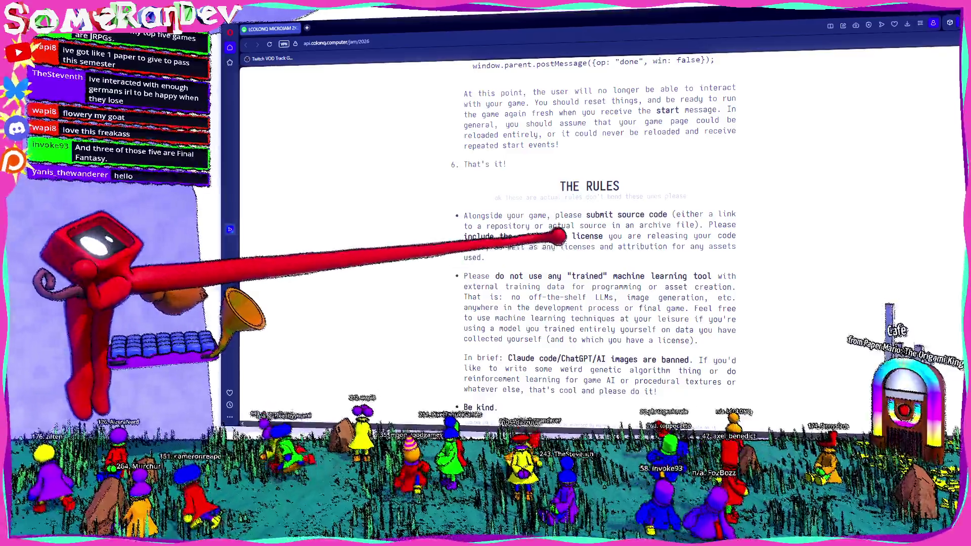
key(alt+Tab)
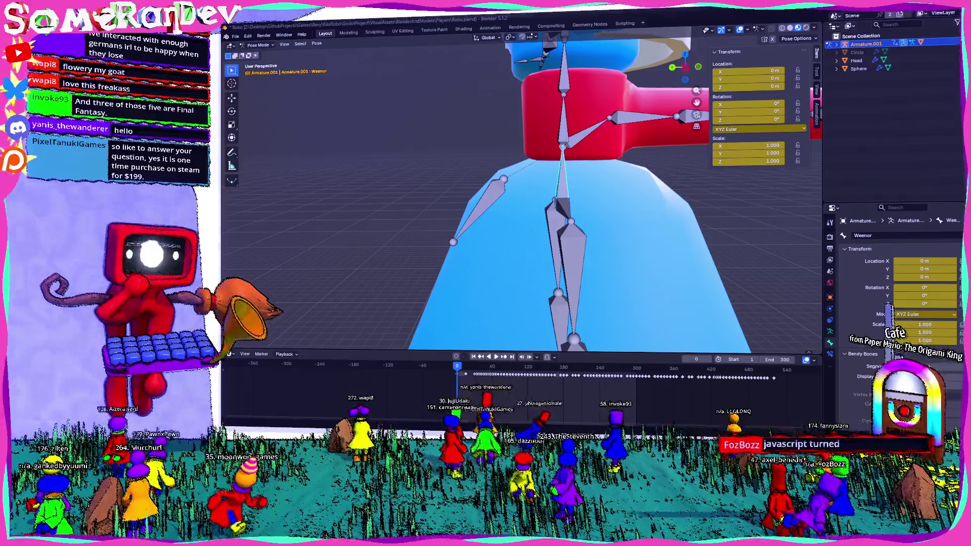
Orbit the armature and settle on the Left Orthographic side view
middle_drag(531, 228, 486, 213)
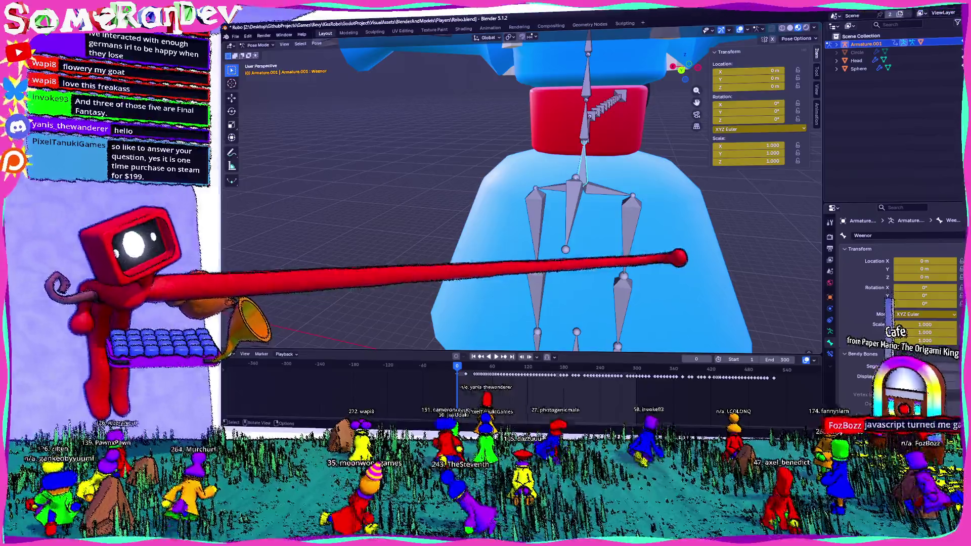
mouse_move(683, 258)
middle_down()
mouse_move(575, 253)
mouse_move(592, 108)
mouse_move(698, 50)
middle_up()
click(694, 65)
Grab the Weenor.001 arm bone and move it to Y 0.92292 m, Z -0.34782 m
click(476, 190)
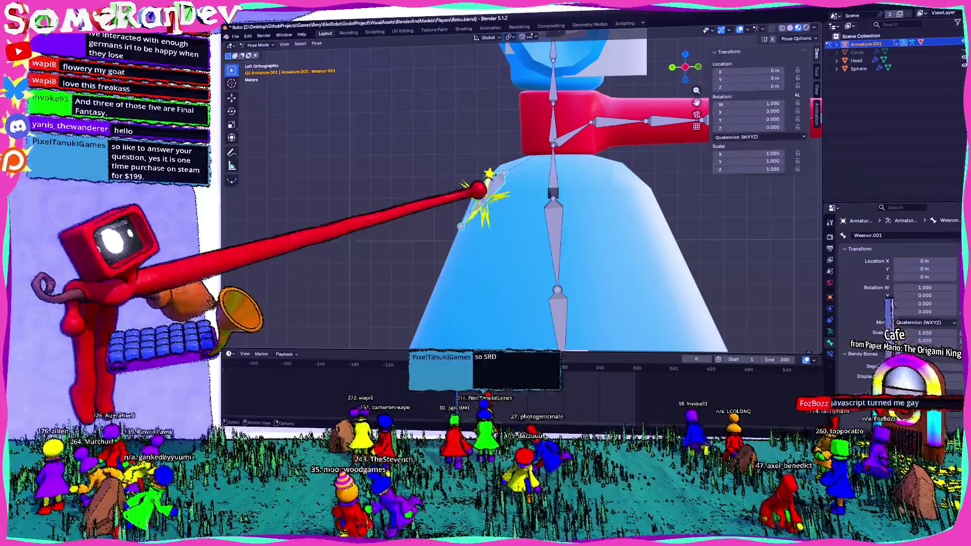
key(g)
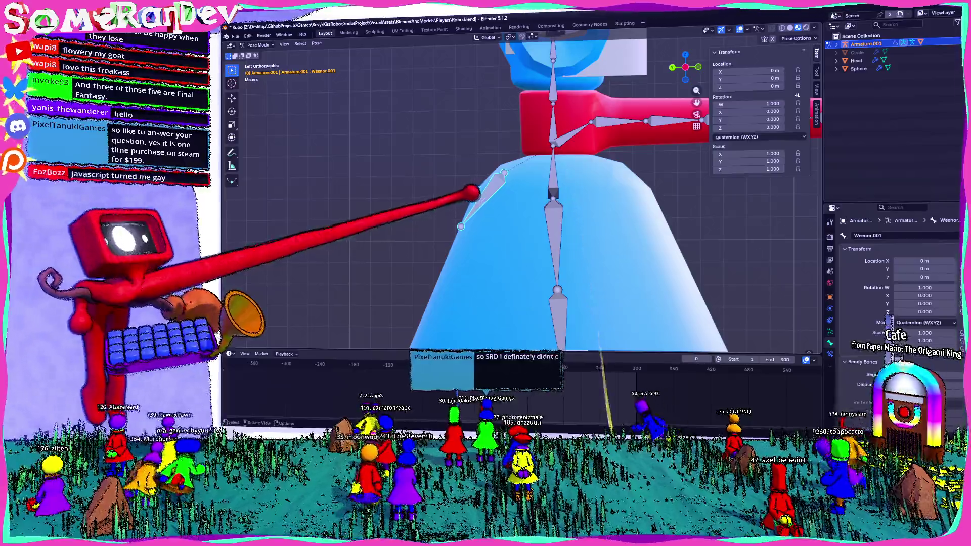
click(444, 221)
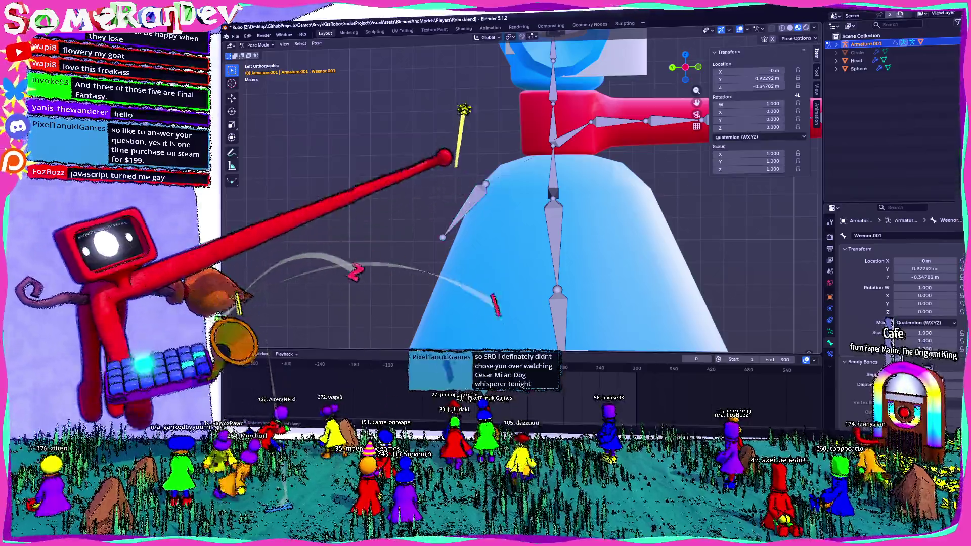
In Edit Mode, nudge Weenor.001 forward with repeated grabs so its head sits at Y 4.0592 m
key(Tab)
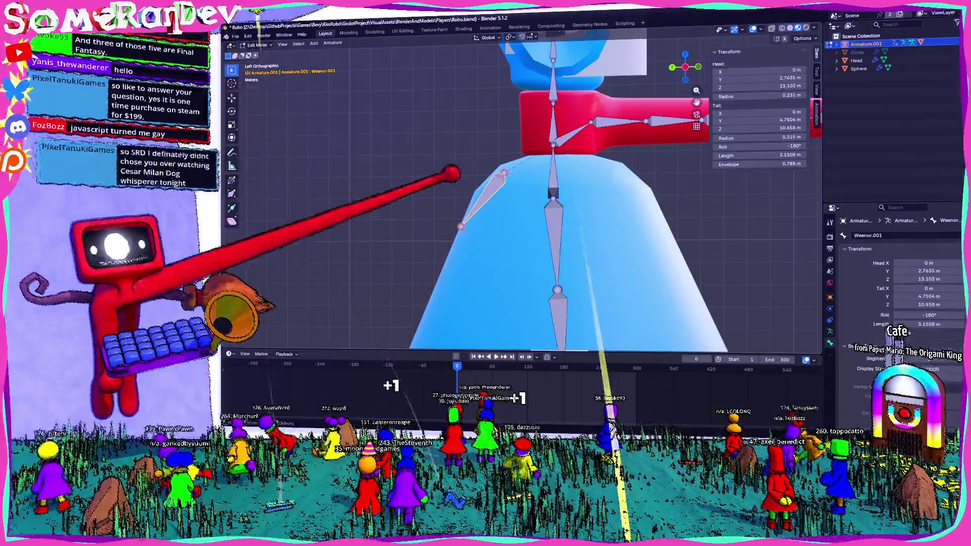
key(g)
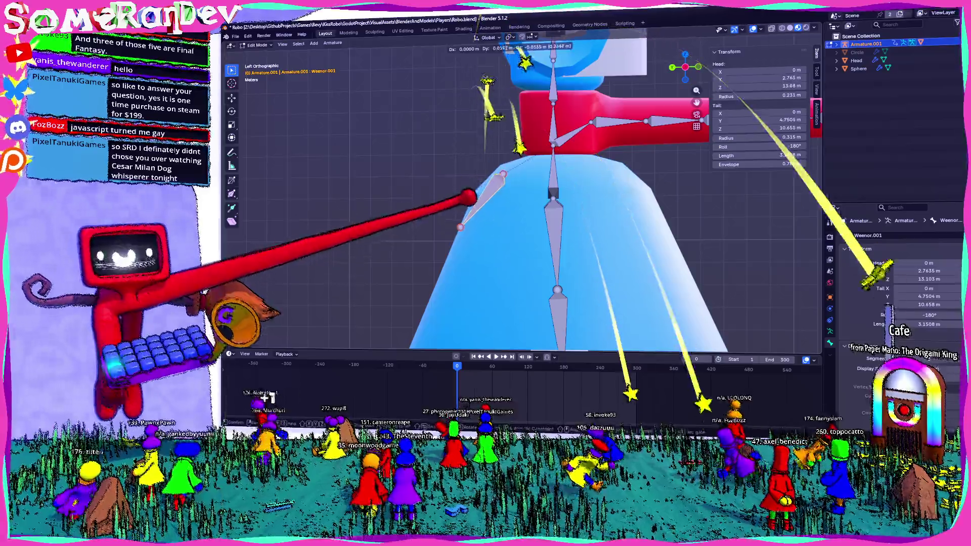
key(Return)
key(g)
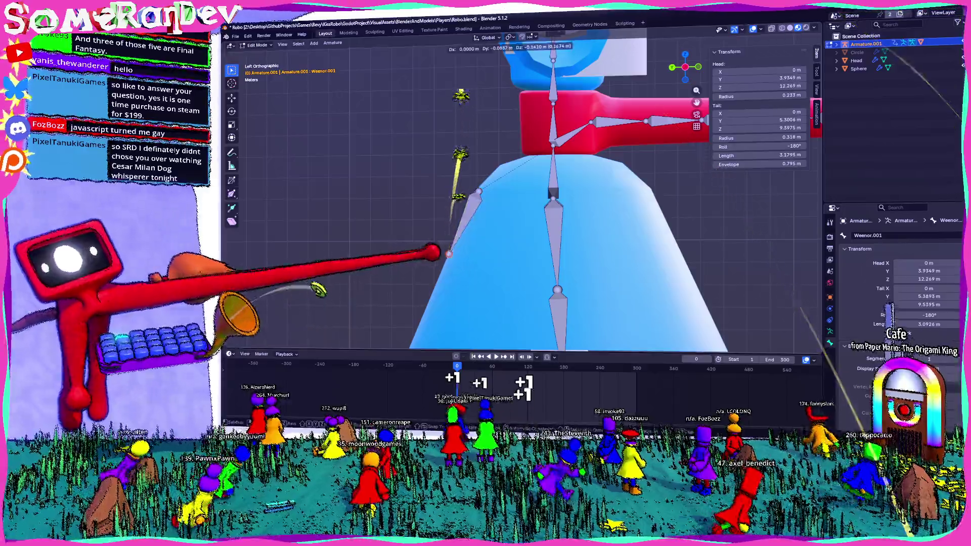
key(Return)
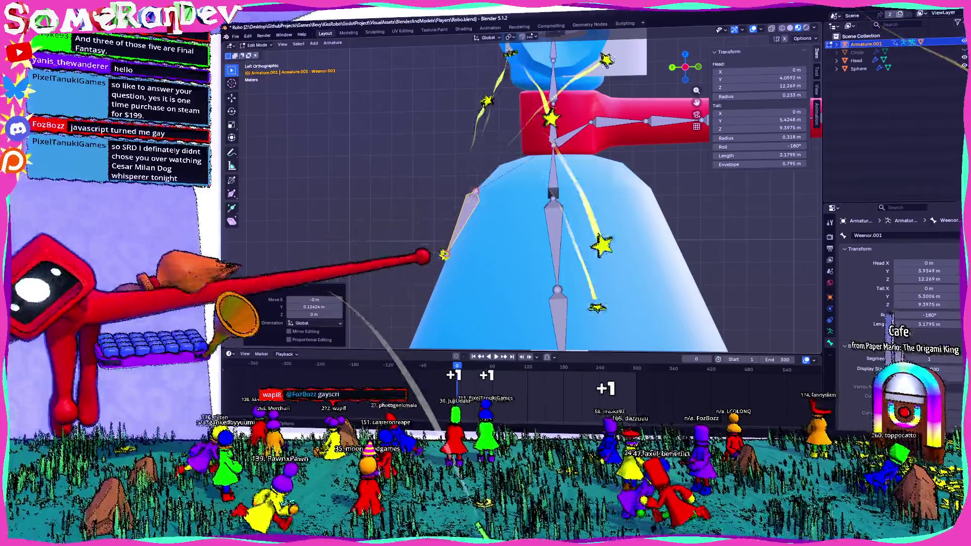
key(g)
key(Return)
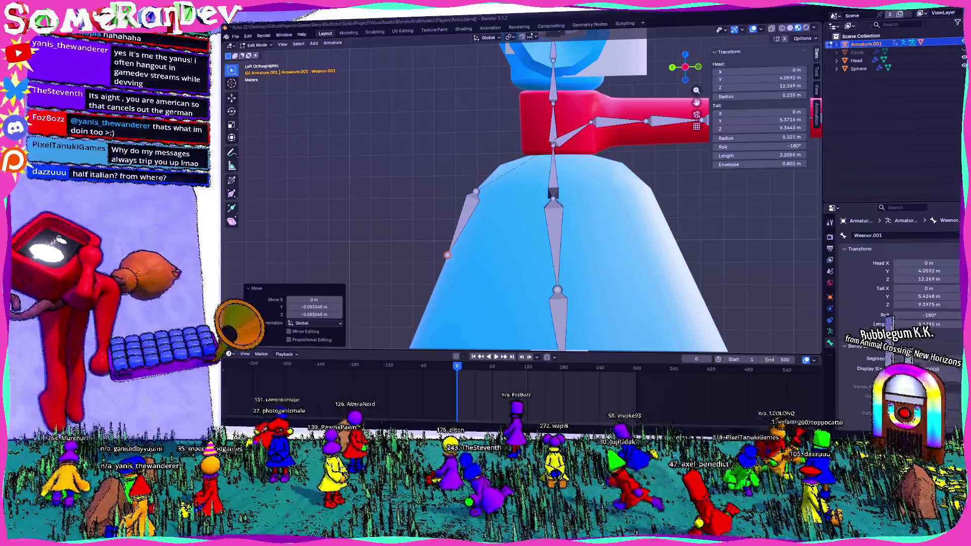
Orbit from Left Orthographic into an angled User Perspective of the armature
mouse_move(559, 272)
middle_down()
mouse_move(596, 279)
mouse_move(569, 290)
mouse_move(499, 281)
middle_up()
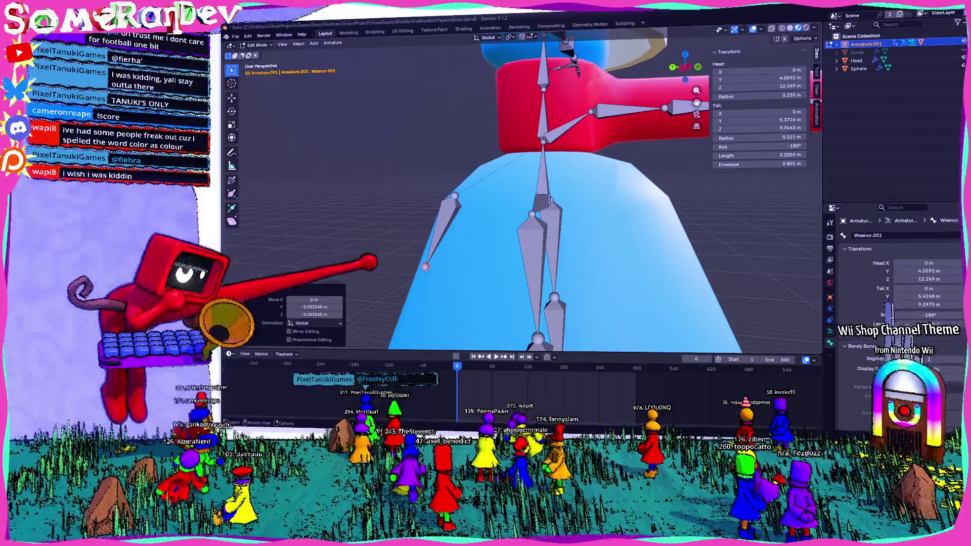
Orbit around the armature to inspect the leg bones inside the blue skirt
middle_drag(524, 197, 486, 190)
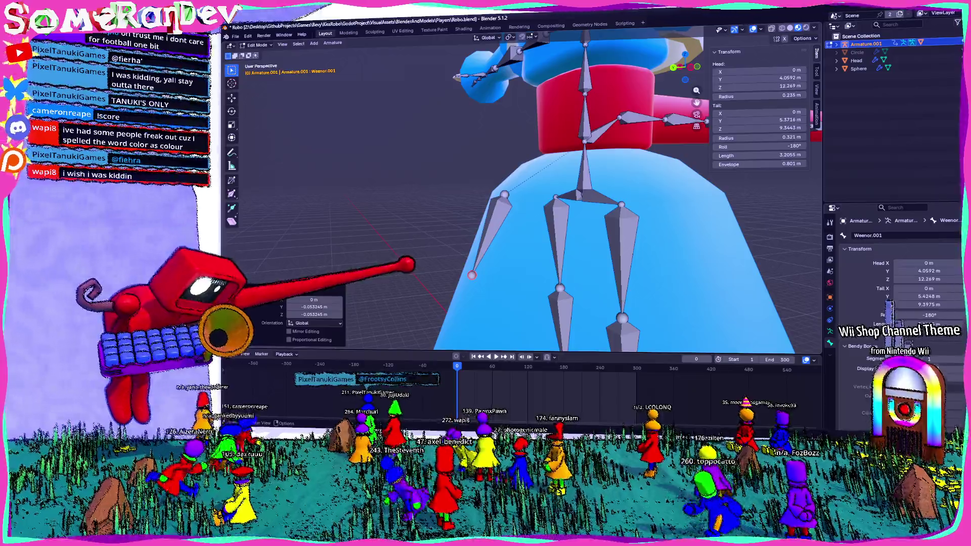
middle_drag(532, 228, 479, 229)
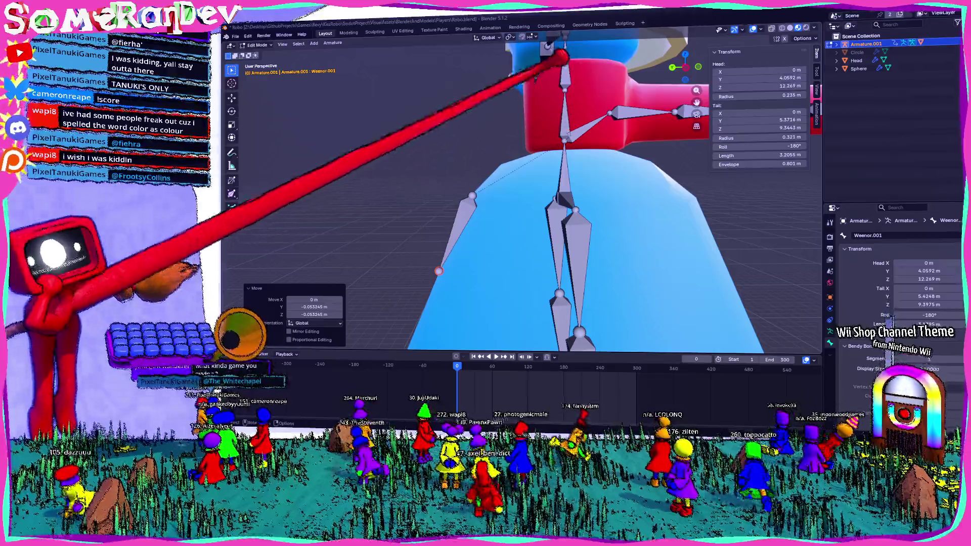
Snap the viewport back to Left Orthographic with Ctrl+Numpad 3
key(ctrl+KP_3)
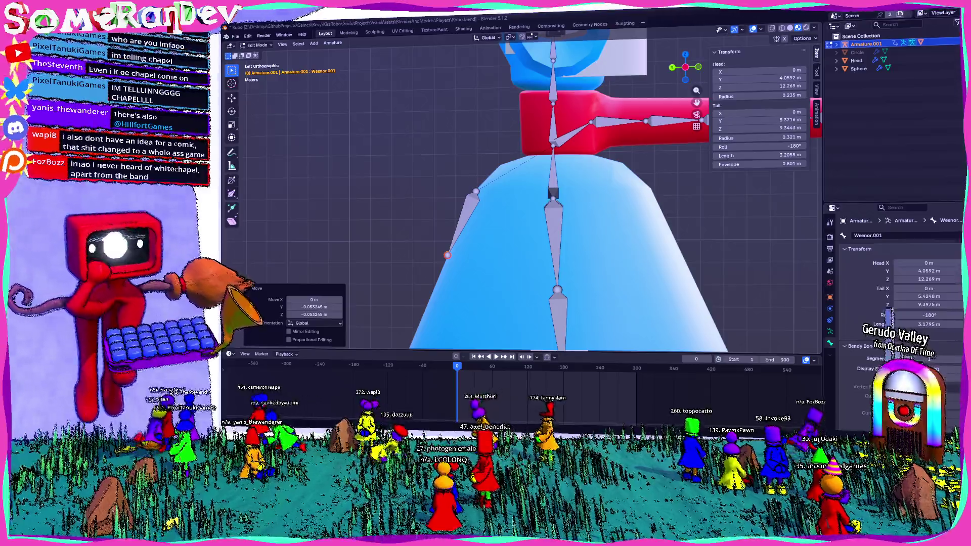
Orbit around the rig, then switch to Top Orthographic and pan slightly left
middle_drag(574, 256, 598, 246)
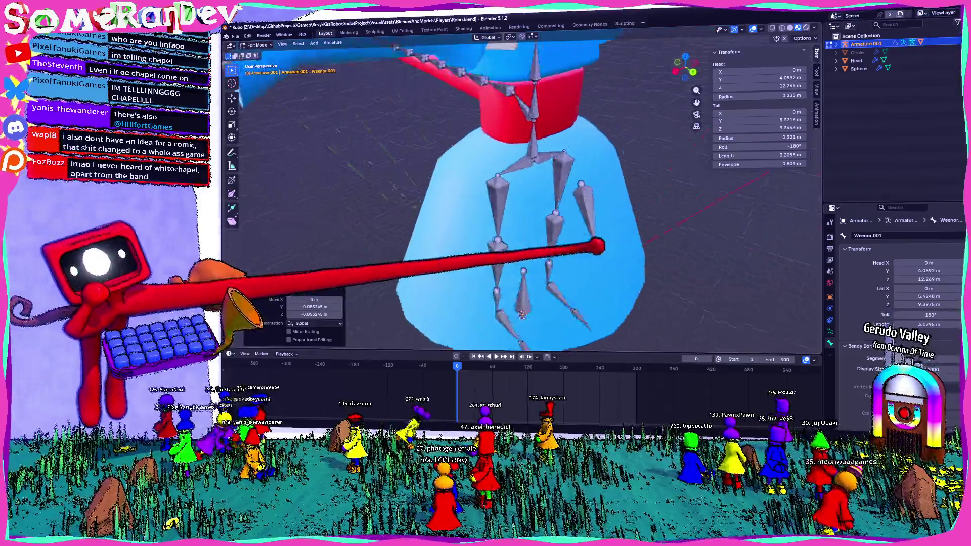
middle_drag(522, 228, 578, 227)
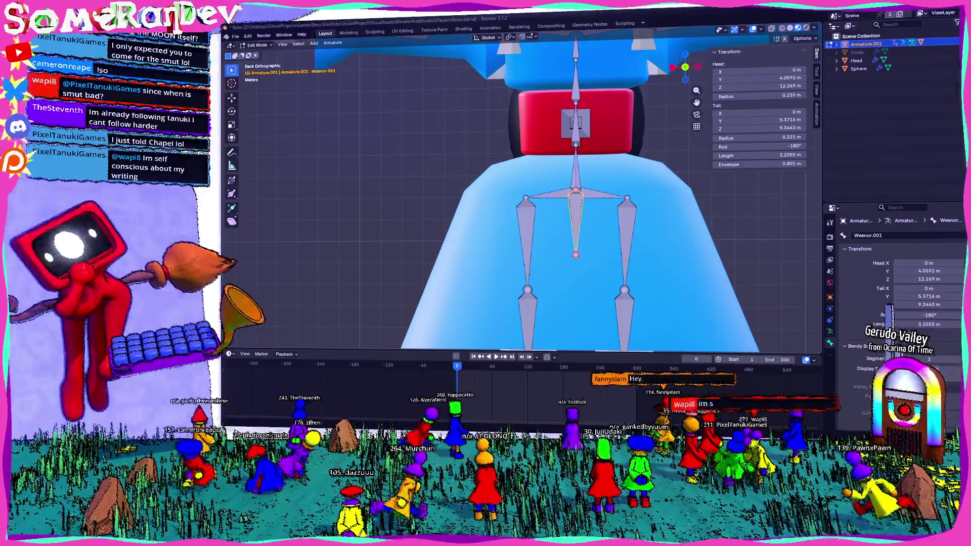
mouse_move(524, 197)
middle_down()
mouse_move(577, 205)
mouse_move(661, 183)
mouse_move(546, 175)
mouse_move(577, 129)
middle_up()
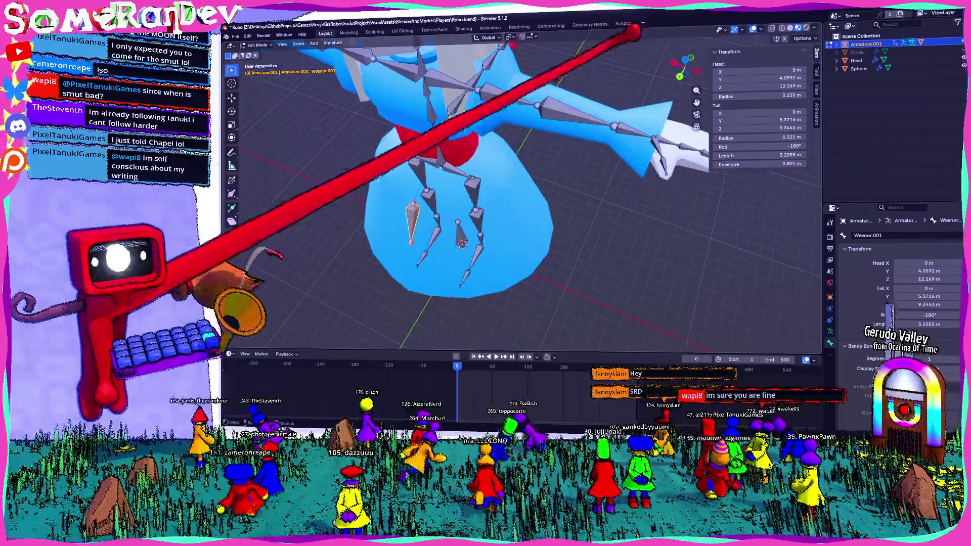
key(KP_7)
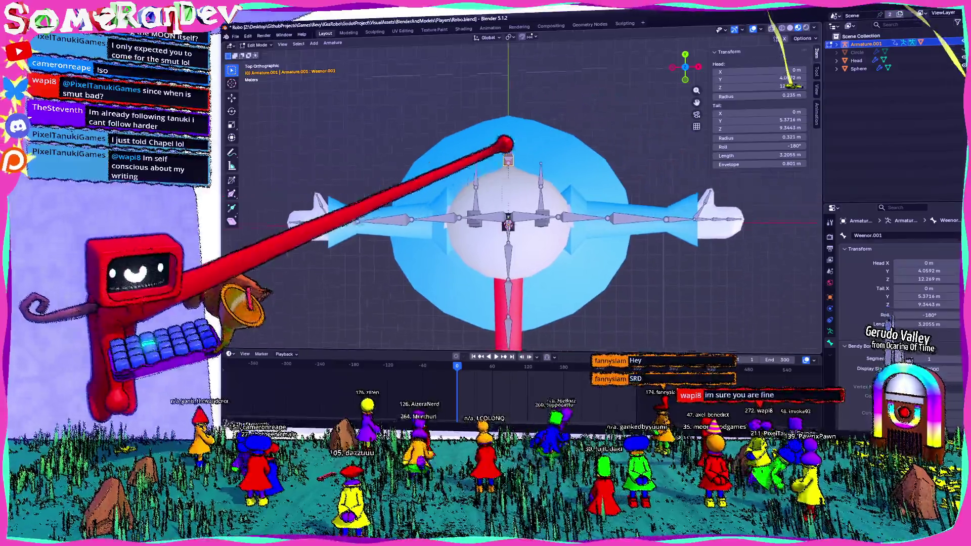
shift+middle_drag(509, 223, 493, 226)
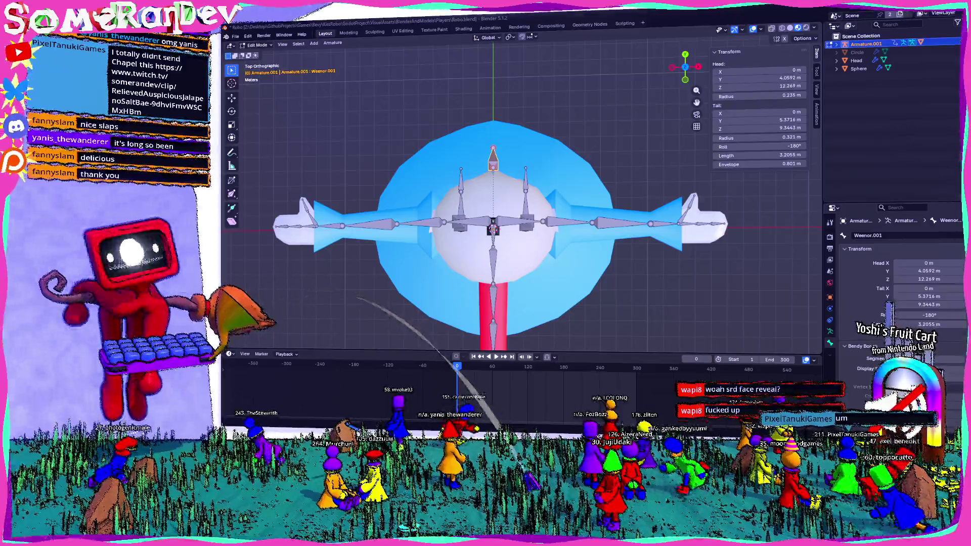
Bring the Firefox Twitch clip window forward, then close its tab
key(alt+Tab)
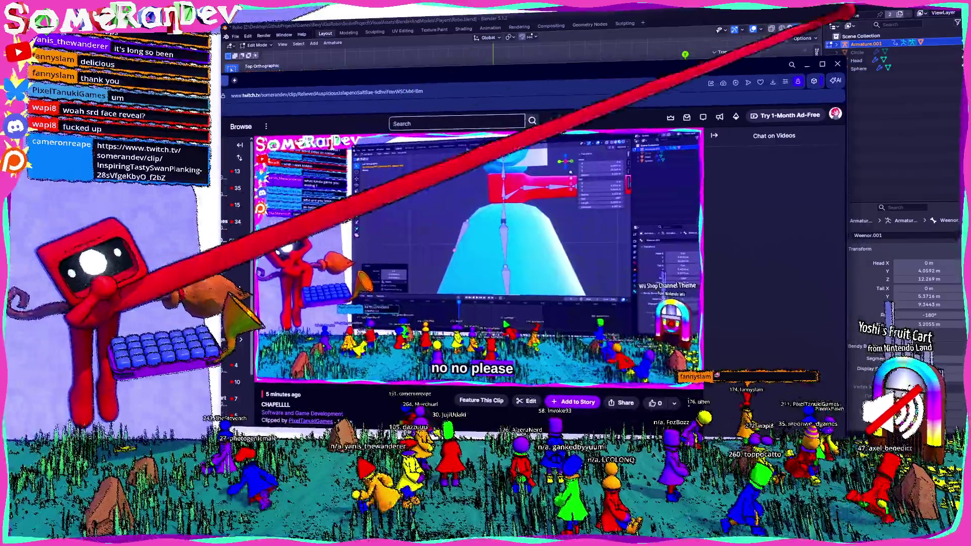
key(ctrl+w)
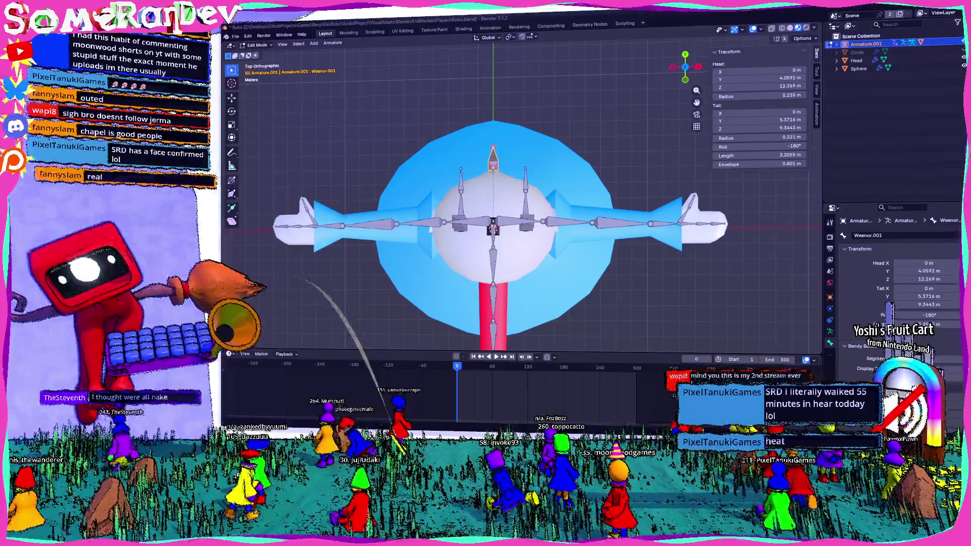
Switch away from the Twitch browser back to Blender's top view of the rig
key(alt+Tab)
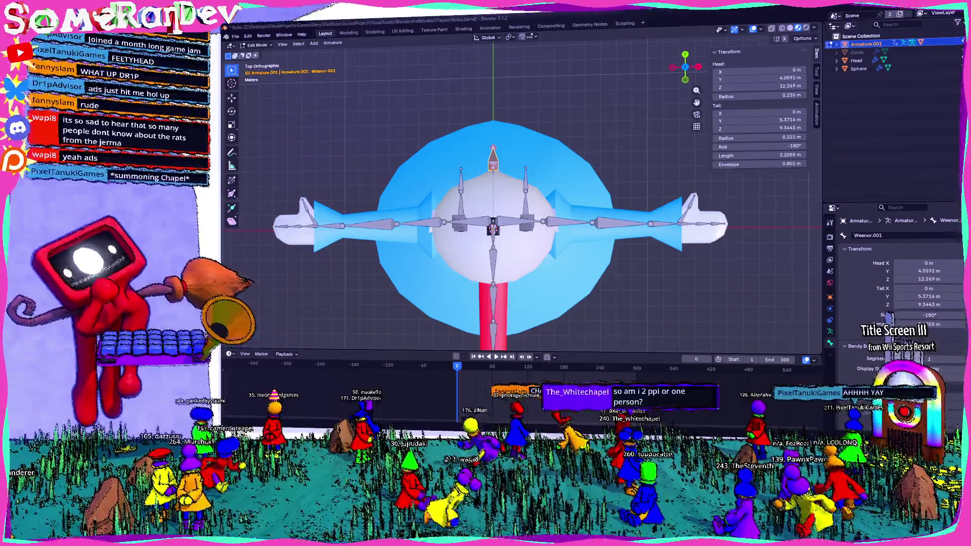
mouse_move(499, 260)
middle_down()
mouse_move(673, 162)
mouse_move(582, 190)
mouse_move(650, 217)
mouse_move(522, 194)
mouse_move(683, 130)
mouse_move(503, 185)
middle_up()
scroll(521, 205, up, 3)
scroll(474, 203, up, 2)
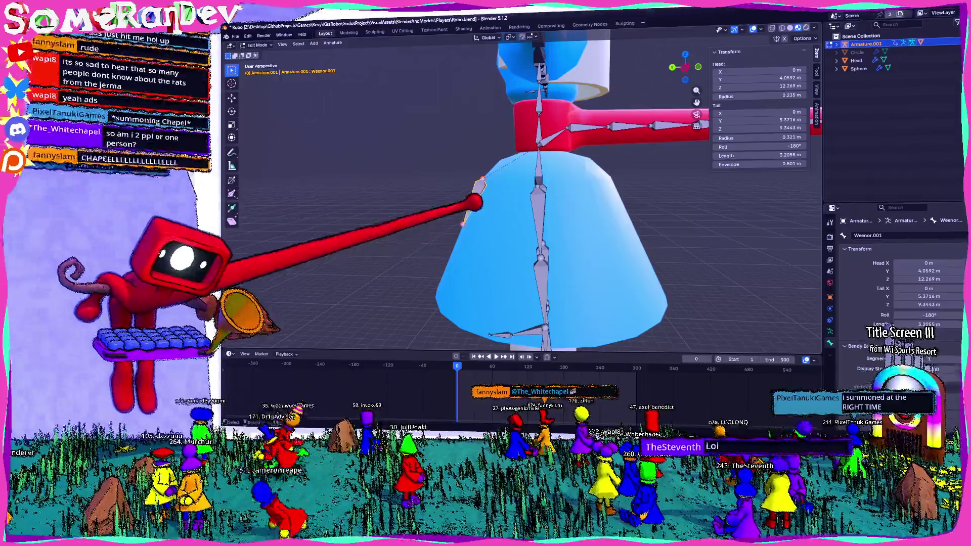
scroll(486, 213, down, 3)
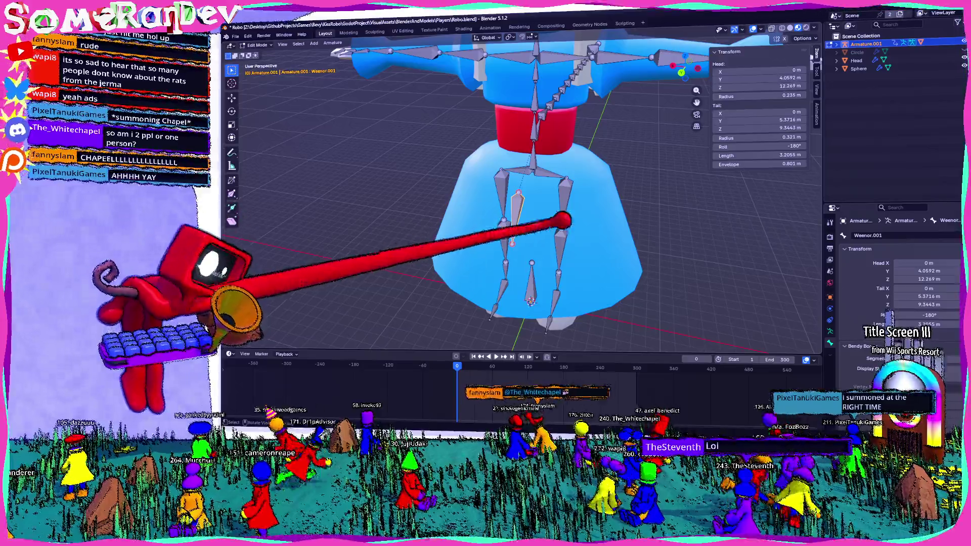
middle_drag(562, 221, 585, 206)
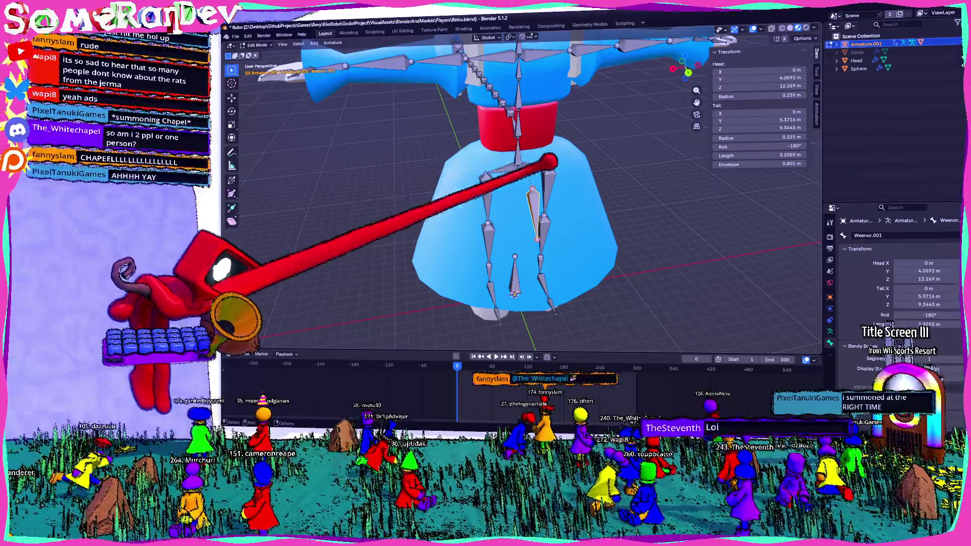
mouse_move(523, 220)
middle_down()
mouse_move(509, 221)
mouse_move(524, 213)
middle_up()
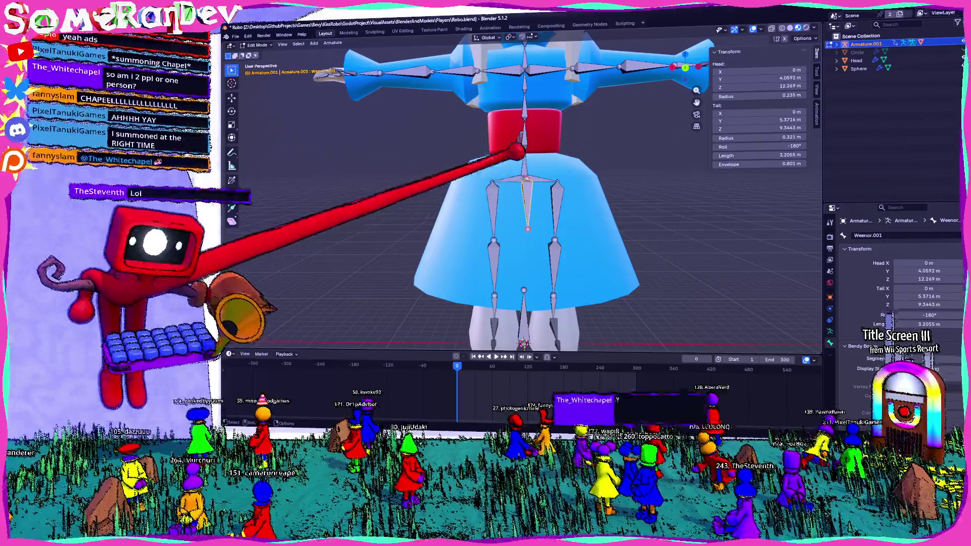
middle_drag(516, 153, 477, 184)
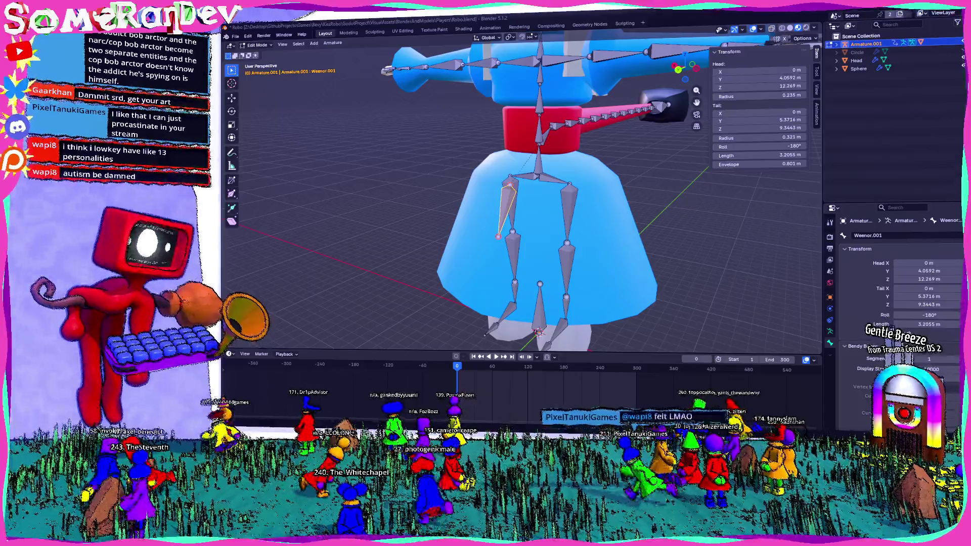
mouse_move(532, 293)
middle_down()
mouse_move(585, 310)
mouse_move(673, 47)
middle_up()
Move the Weenor.001 bone along X to −2.888 m in Top view, then return to object-level work
key(KP_7)
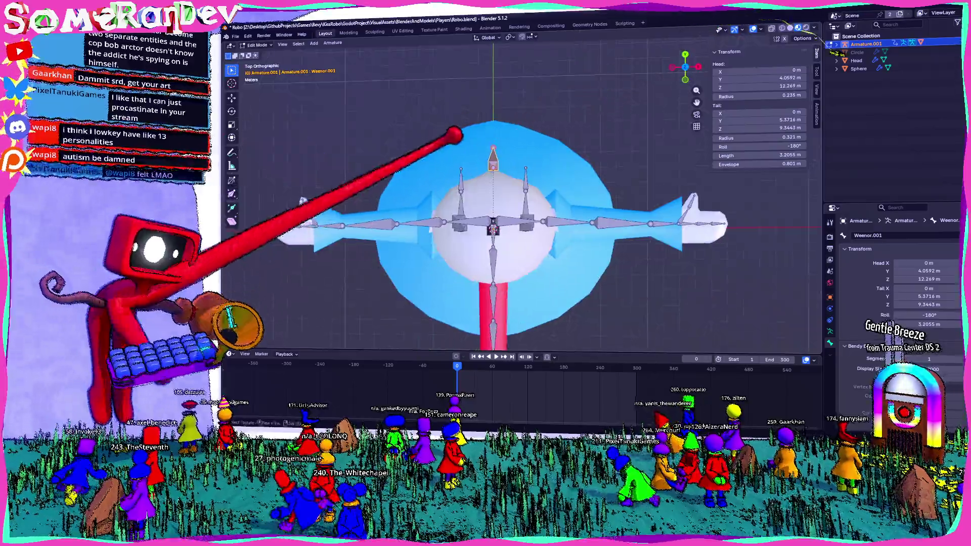
key(g)
click(274, 379)
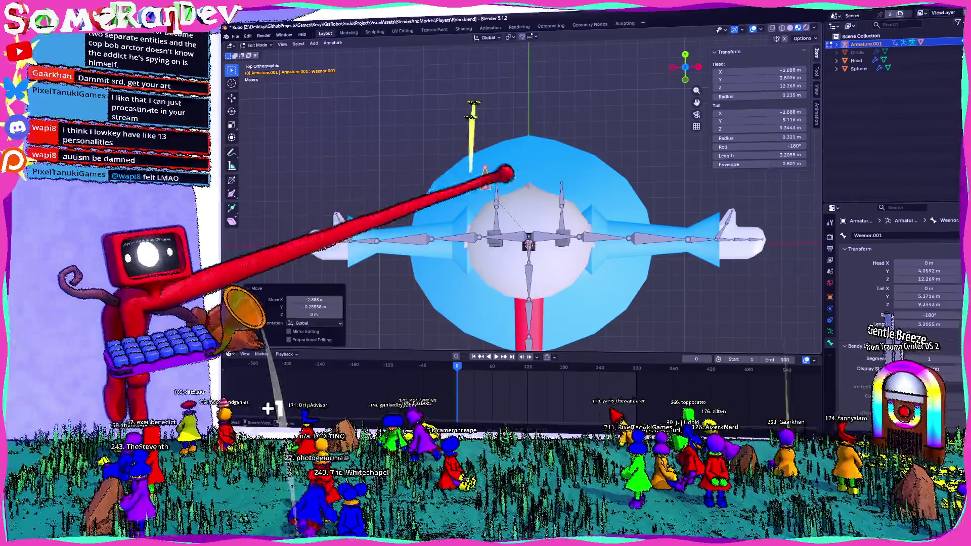
mouse_move(274, 380)
middle_down()
mouse_move(471, 65)
mouse_move(627, 44)
mouse_move(543, 178)
mouse_move(576, 228)
middle_up()
click(543, 179)
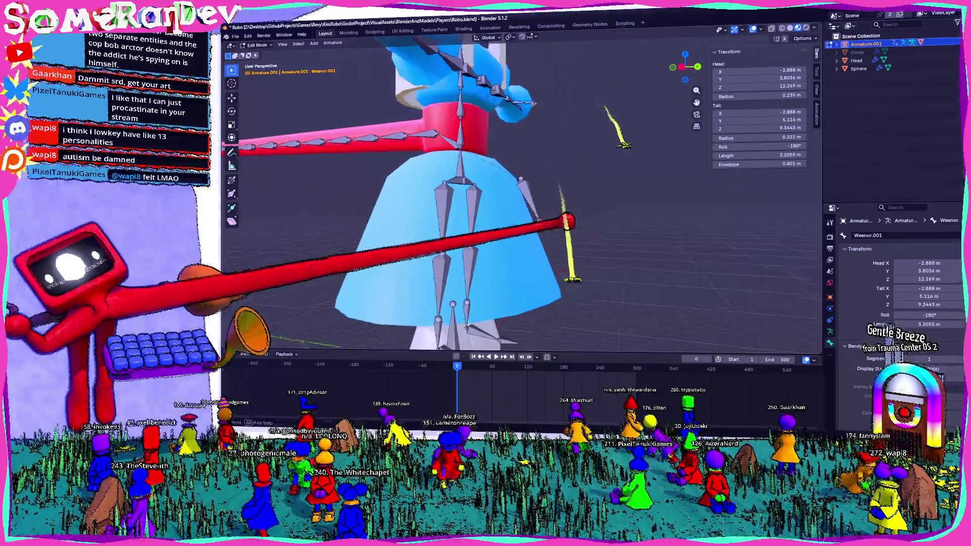
key(Tab)
Select the armature and clear Weenor.001's posed location to zero in Pose Mode
click(529, 218)
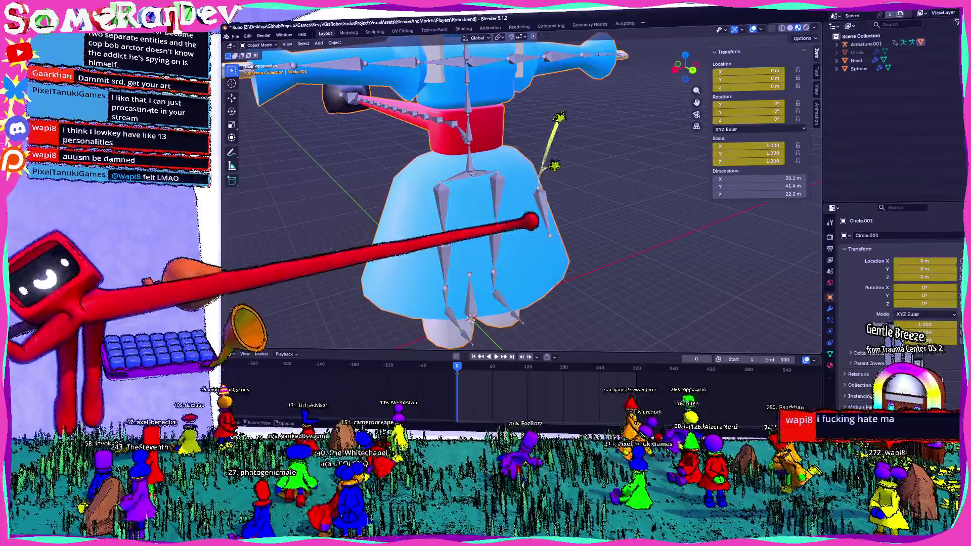
middle_drag(529, 218, 641, 205)
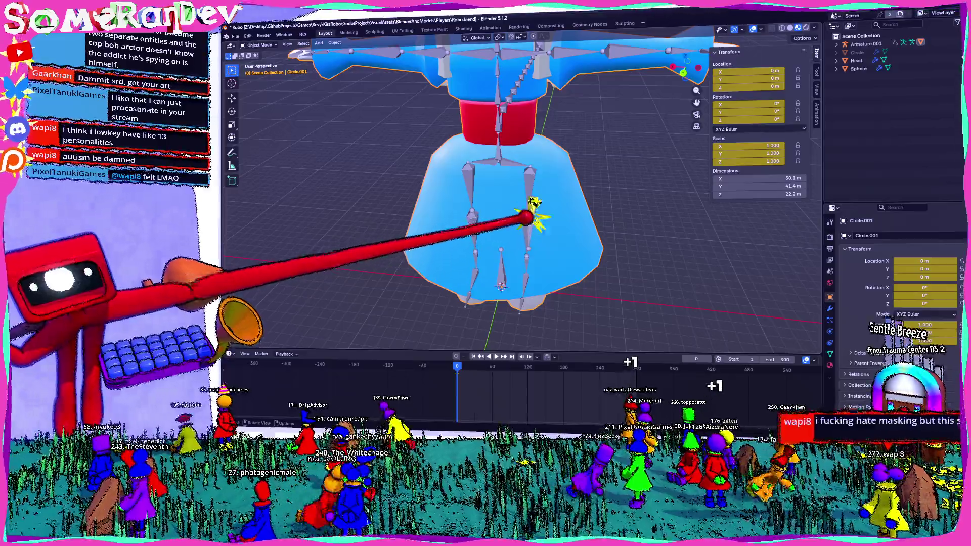
click(534, 207)
middle_drag(535, 207, 607, 198)
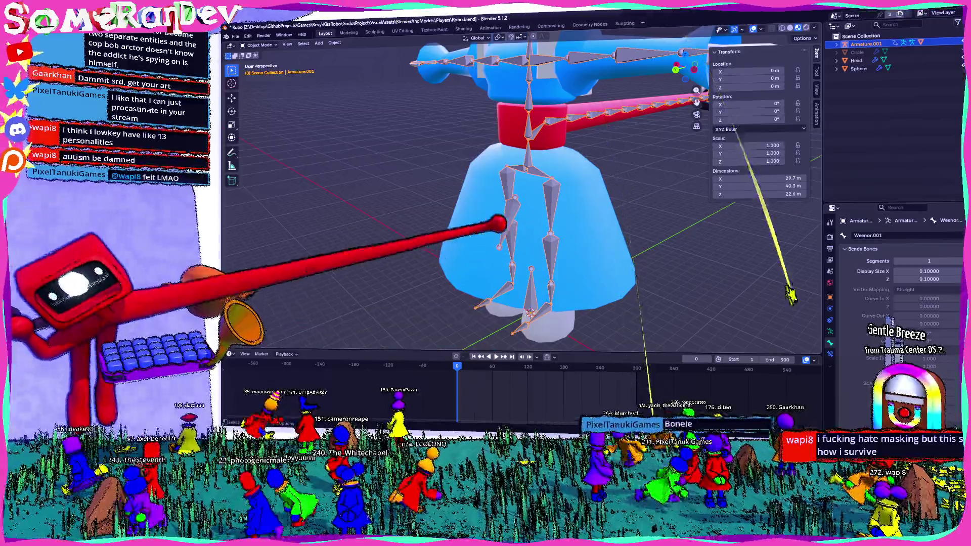
key(ctrl+Tab)
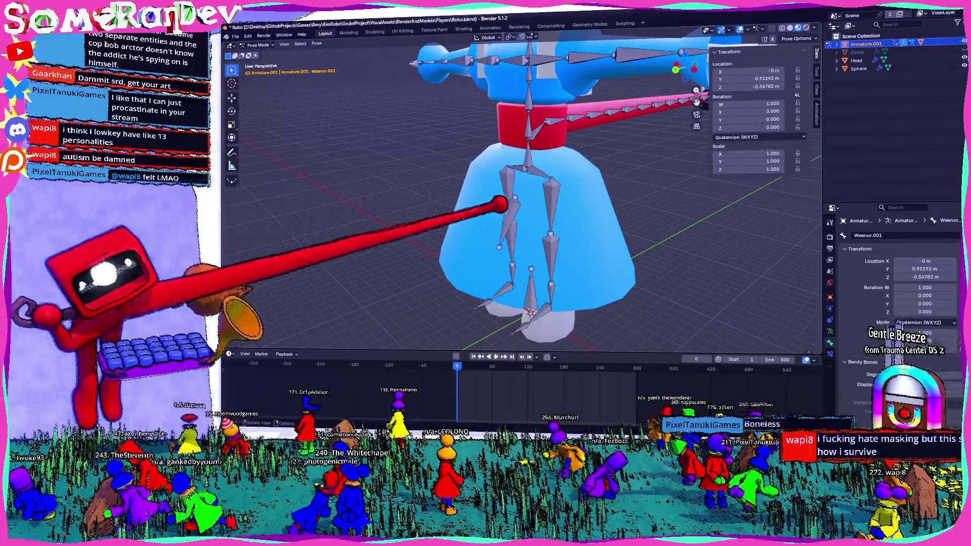
click(315, 44)
click(455, 114)
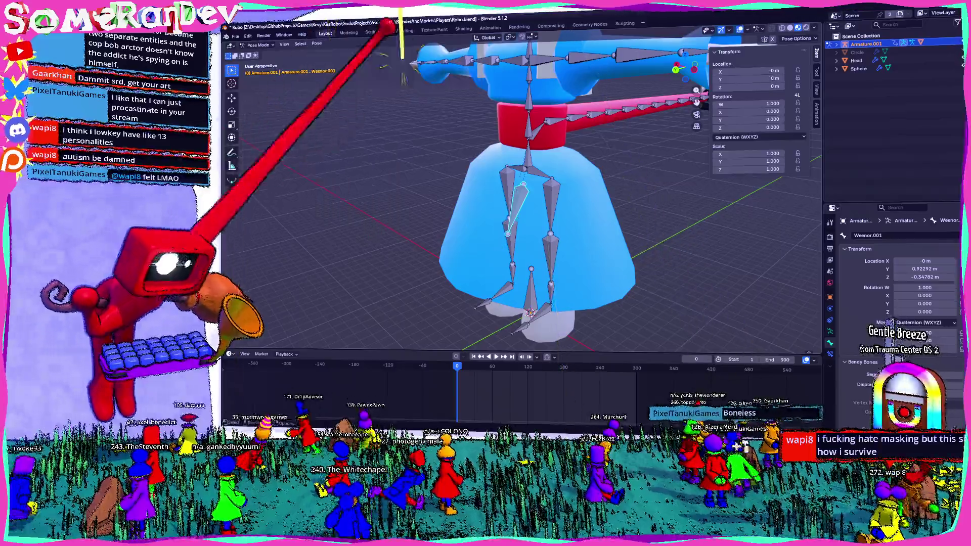
scroll(485, 198, up, 3)
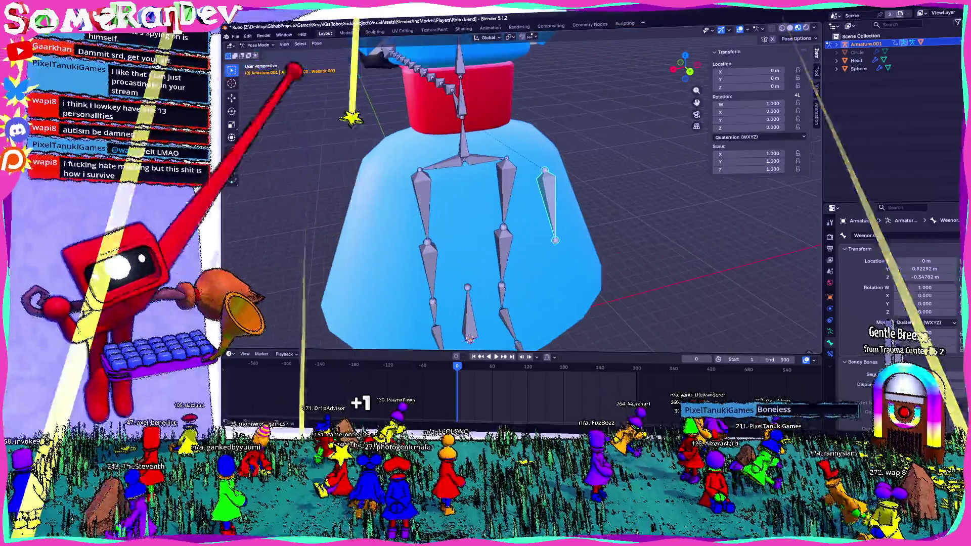
Leave bone editing for Object Mode and select the skirt mesh Circle.001
click(262, 61)
mouse_move(509, 195)
middle_down()
mouse_move(553, 206)
mouse_move(470, 190)
middle_up()
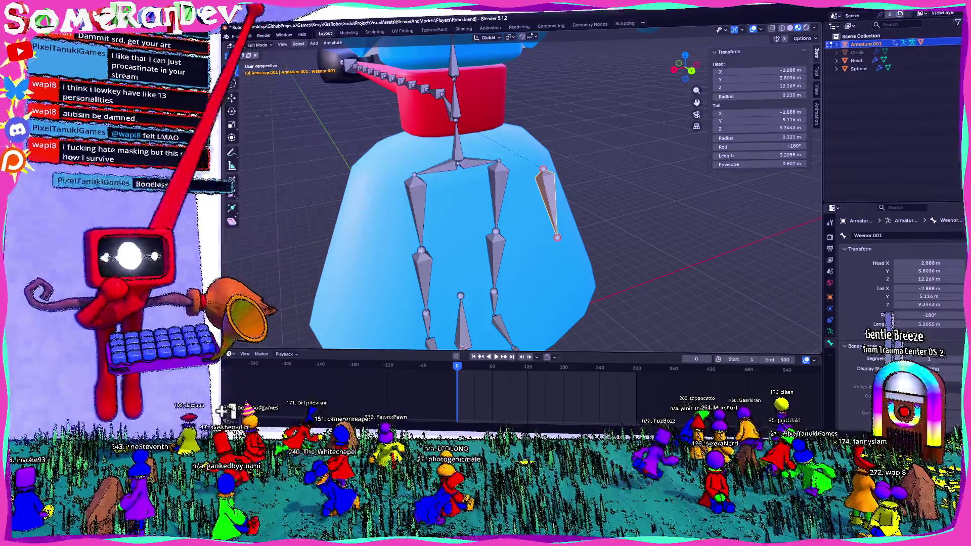
click(258, 45)
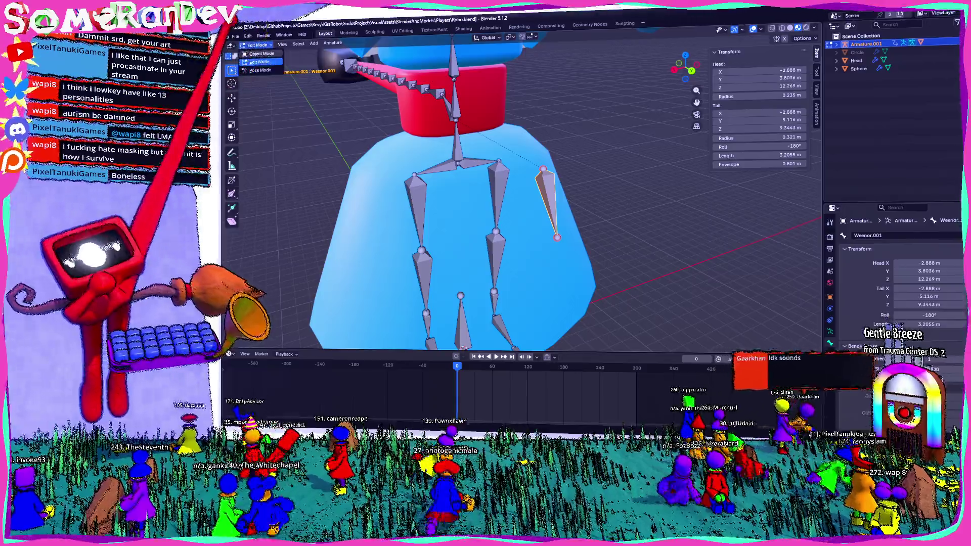
click(372, 80)
middle_drag(373, 80, 401, 271)
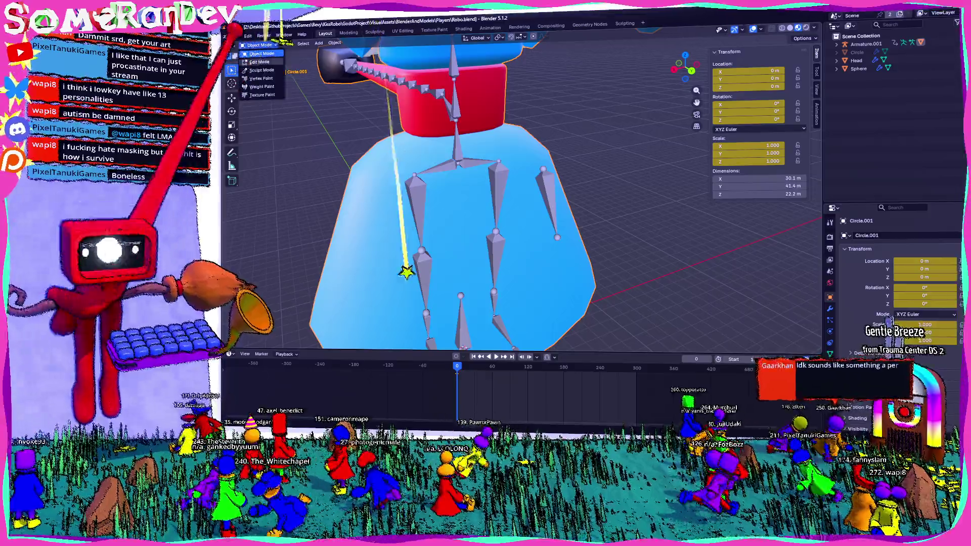
Put the skirt mesh into Edit Mode, then switch from Blender to the web browser
key(Tab)
mouse_move(485, 197)
middle_down()
mouse_move(531, 227)
mouse_move(466, 195)
mouse_move(478, 191)
middle_up()
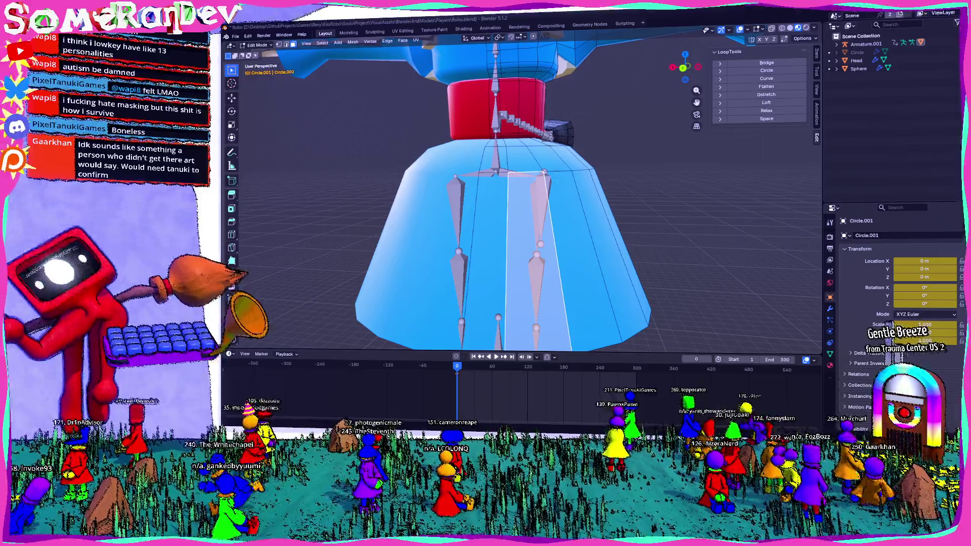
key(alt+Tab)
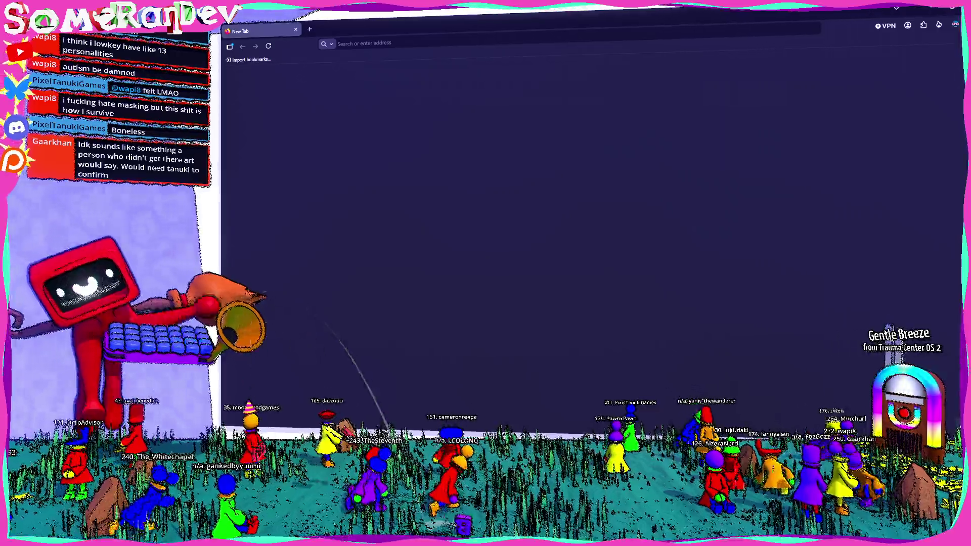
Search DuckDuckGo for "blender align viewport with face"
click(455, 43)
text(blender align viewport wit)
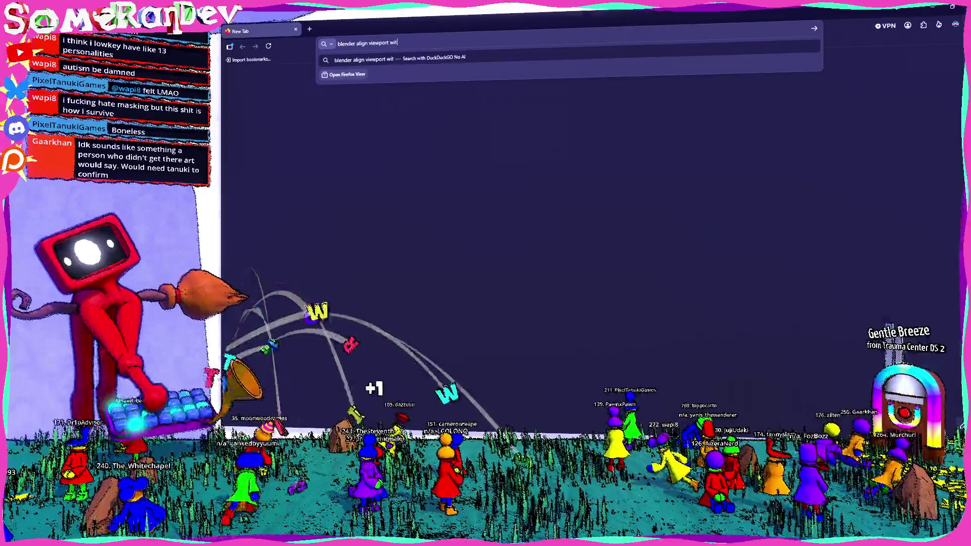
text(h face)
key(Return)
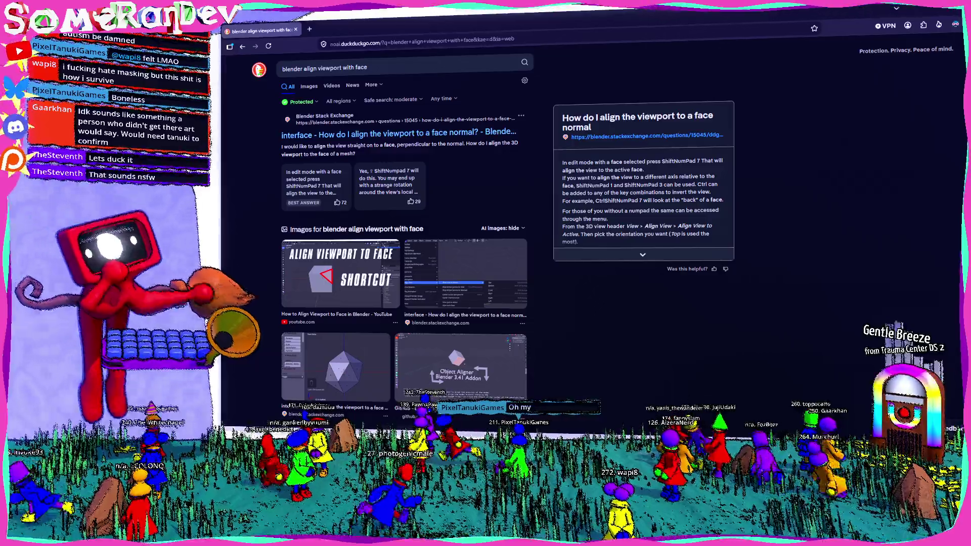
Open the Stack Exchange viewport-alignment question, then switch back to Blender
click(433, 132)
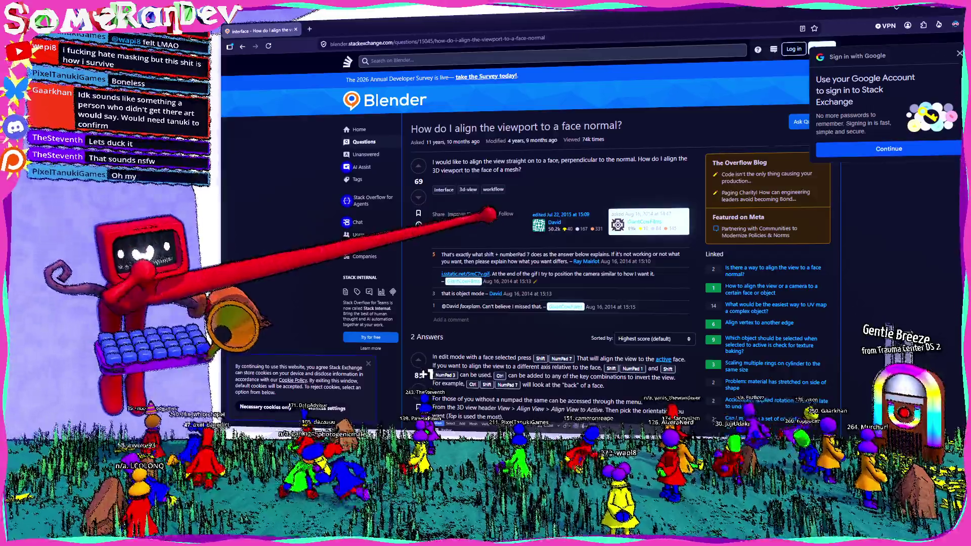
scroll(554, 303, down, 3)
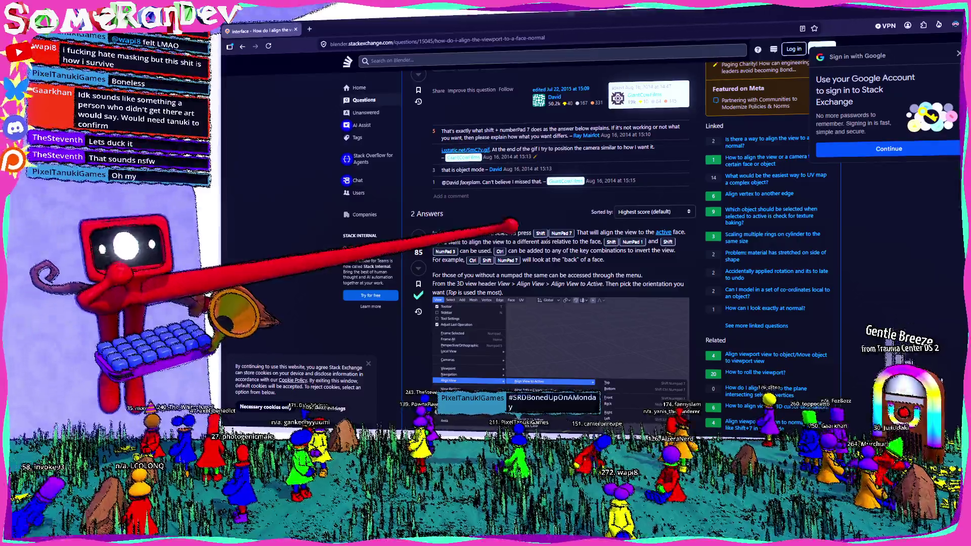
key(alt+Tab)
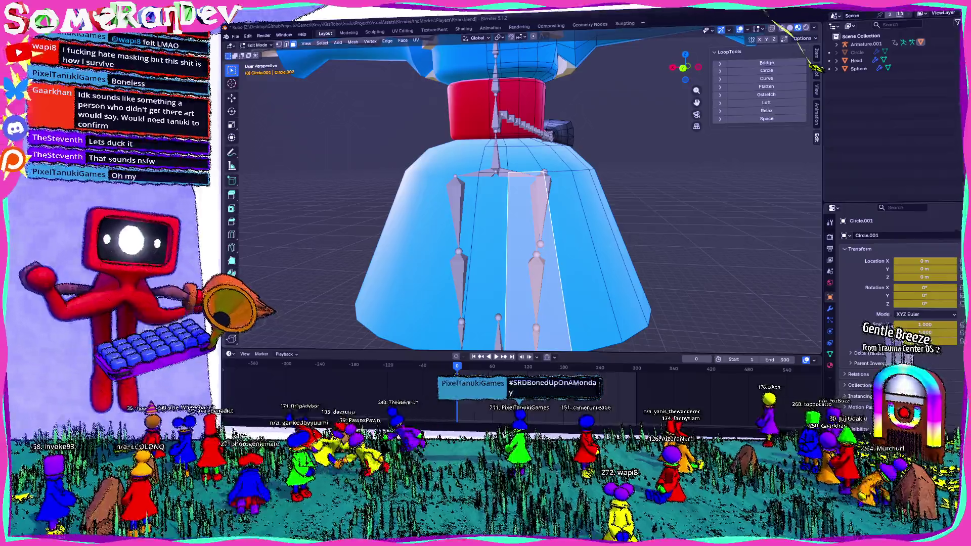
Orbit around the skirt and rig from several angles and play the animation to preview poses
middle_drag(531, 191, 607, 156)
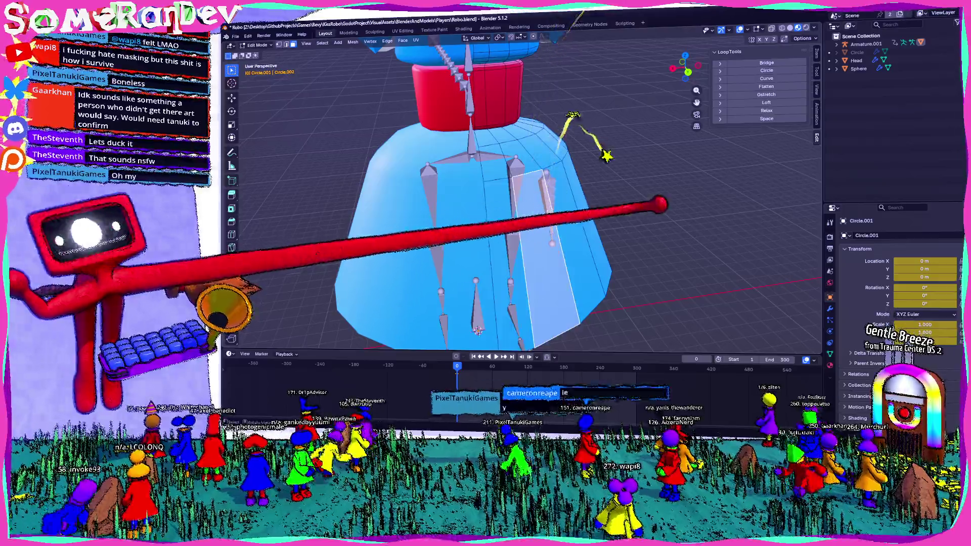
middle_drag(655, 310, 645, 190)
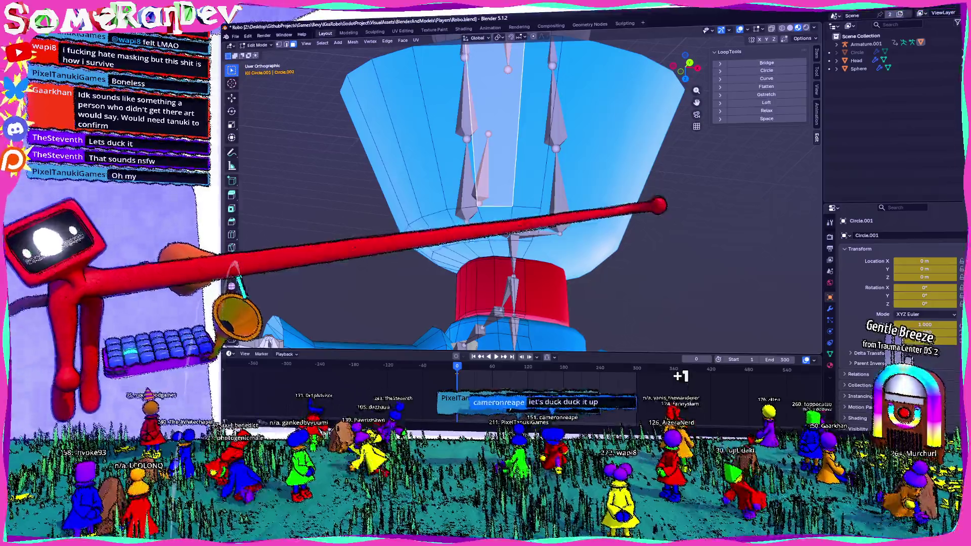
middle_drag(486, 190, 464, 286)
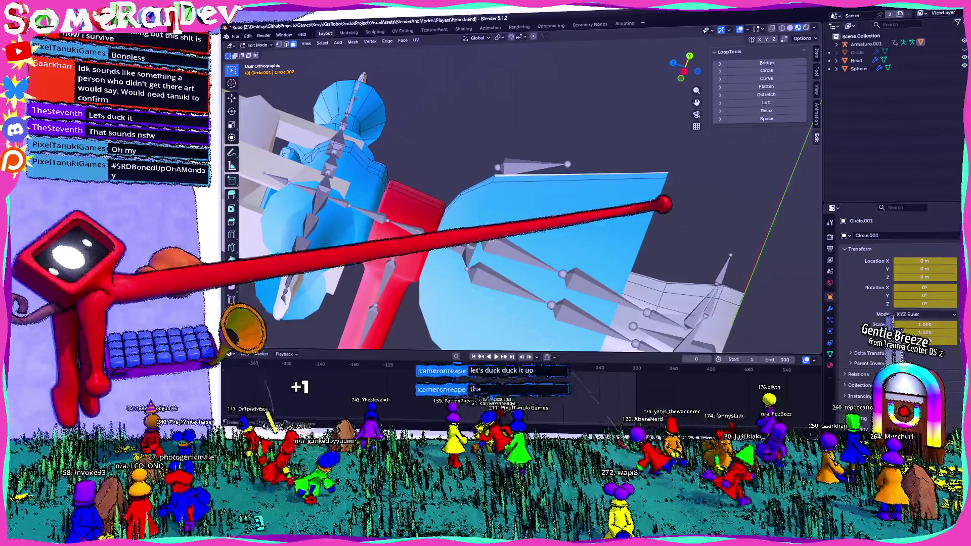
key(space)
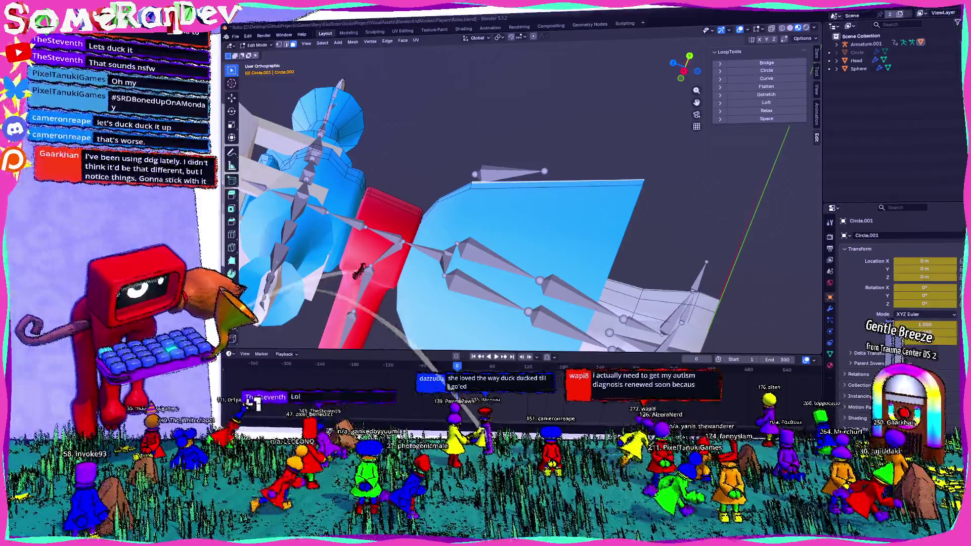
middle_drag(323, 291, 365, 304)
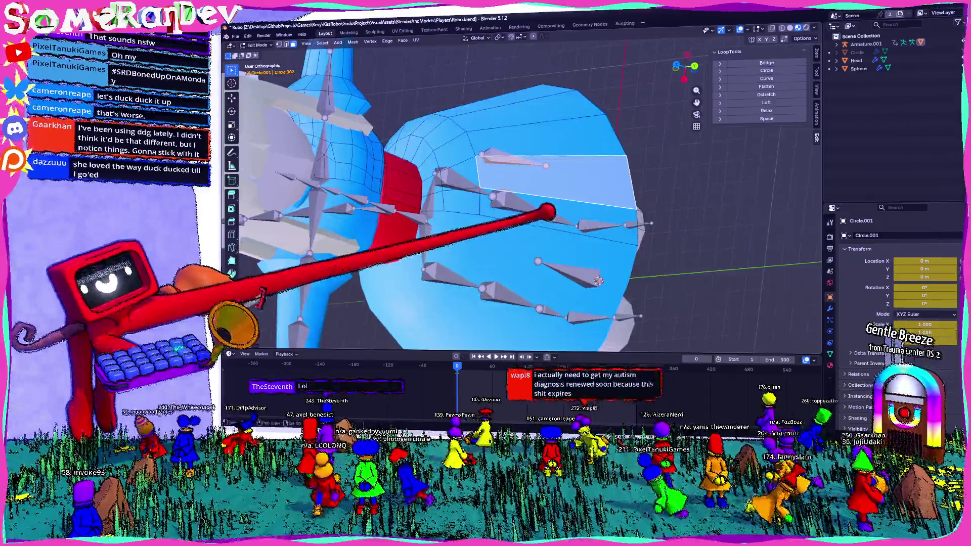
mouse_move(524, 190)
middle_down()
mouse_move(524, 228)
mouse_move(304, 265)
middle_up()
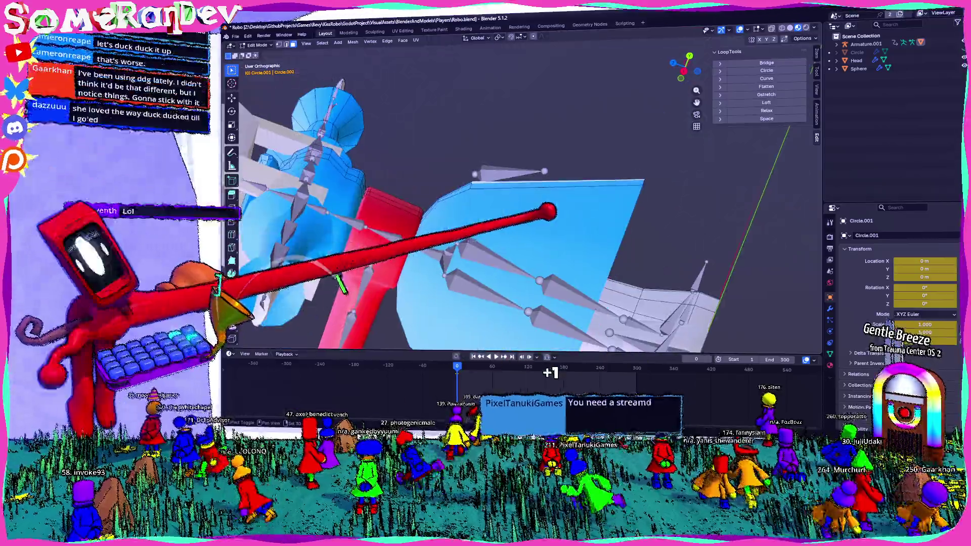
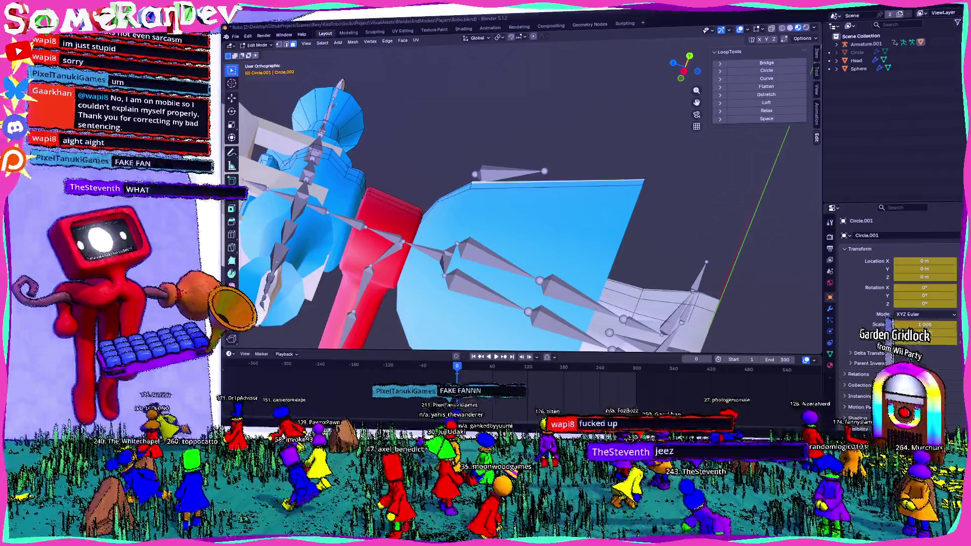
Follow the indie developer's Twitch channel from the browser
key(alt+Tab)
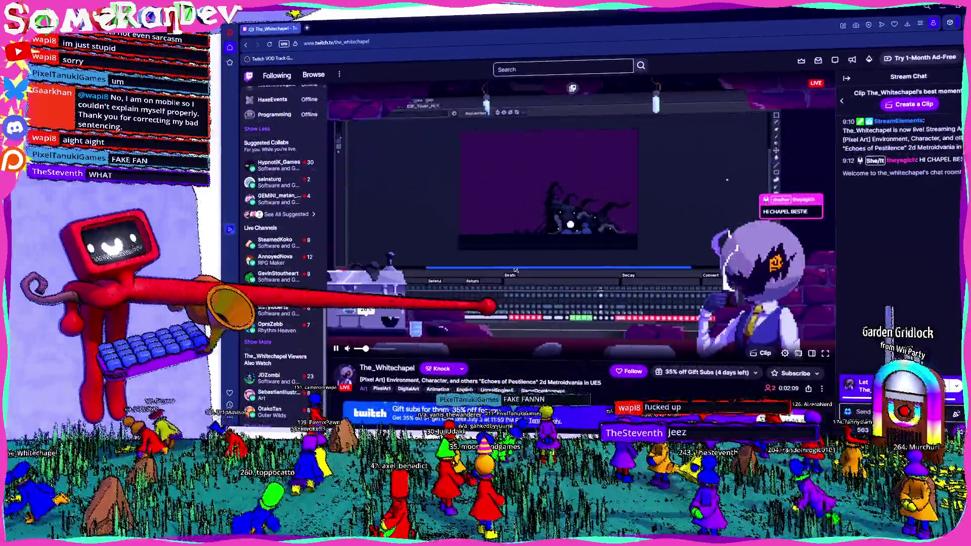
scroll(515, 271, down, 1)
scroll(515, 271, down, 1)
scroll(516, 271, down, 1)
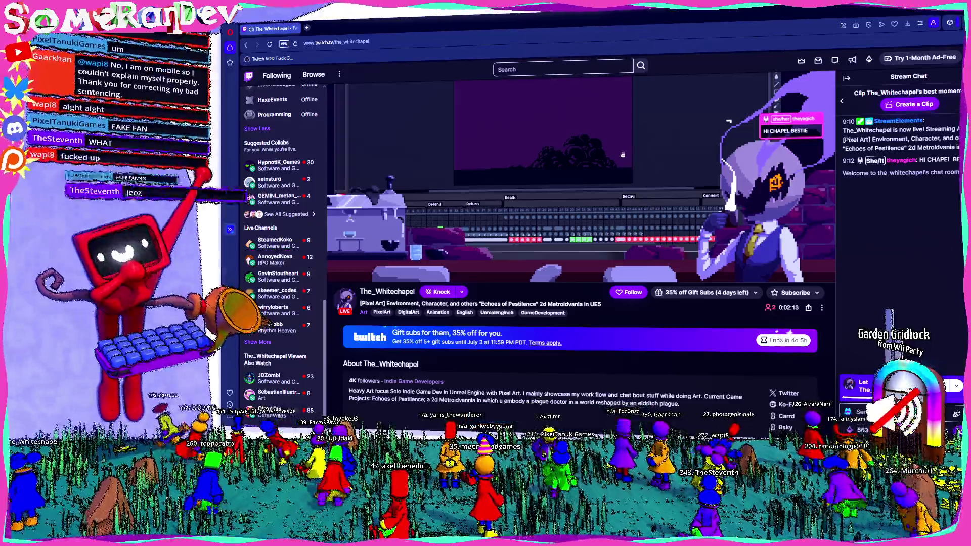
click(630, 293)
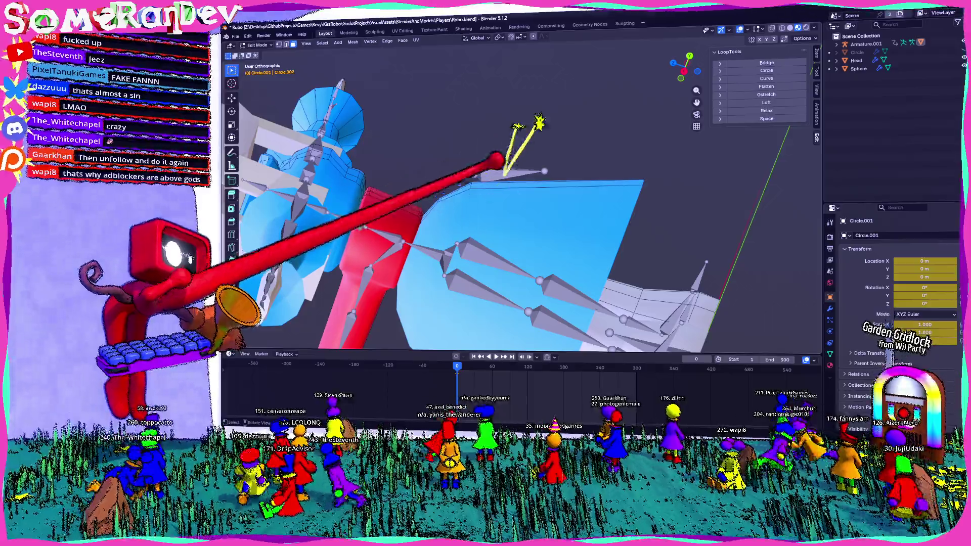
Switch to Object Mode, select Armature.001 and enter bone editing
click(259, 45)
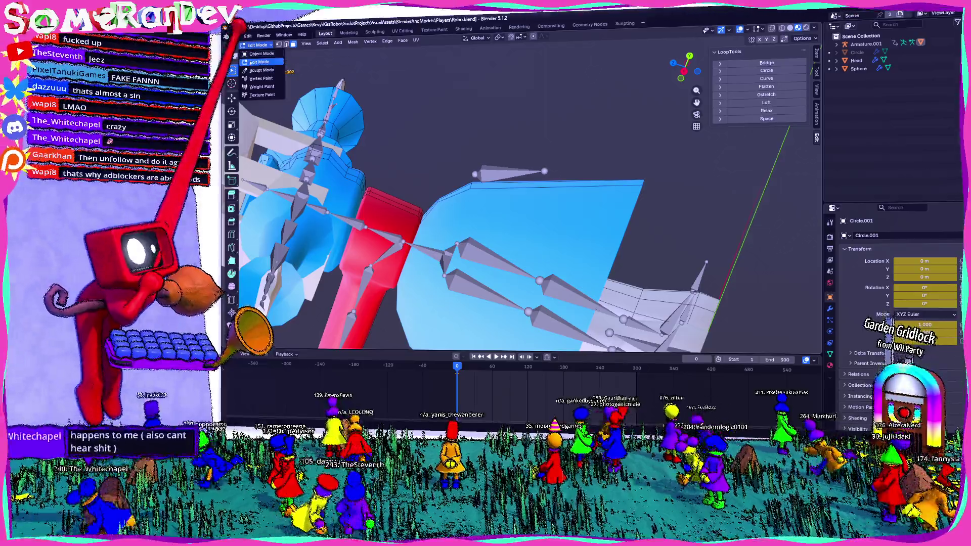
click(262, 54)
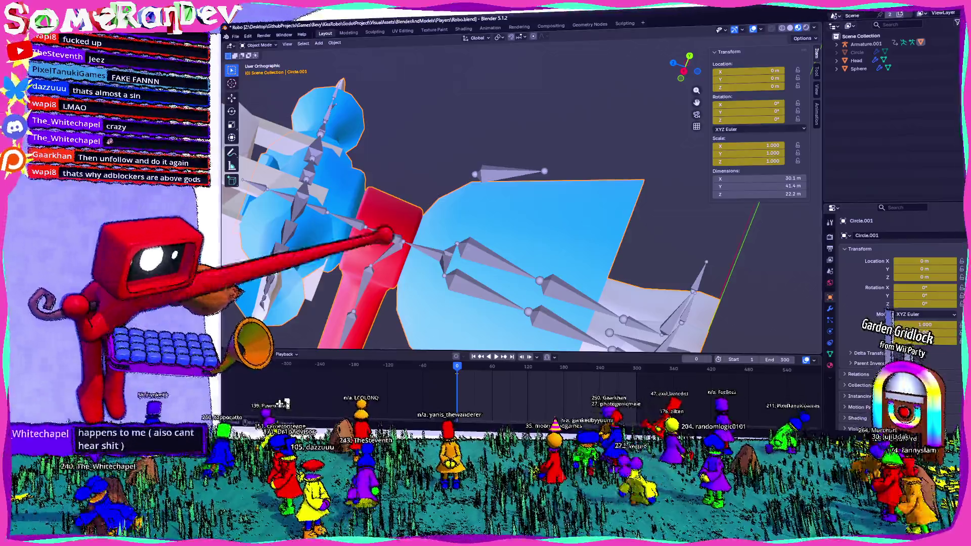
middle_drag(385, 236, 509, 195)
click(520, 216)
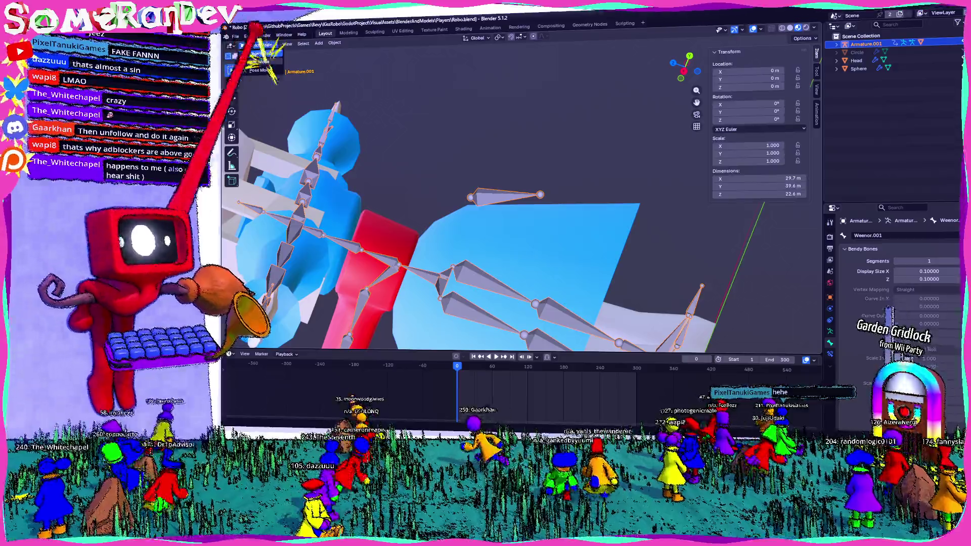
key(Tab)
Reposition the selected bone's head along the skirt edge with repeated grab moves
key(g)
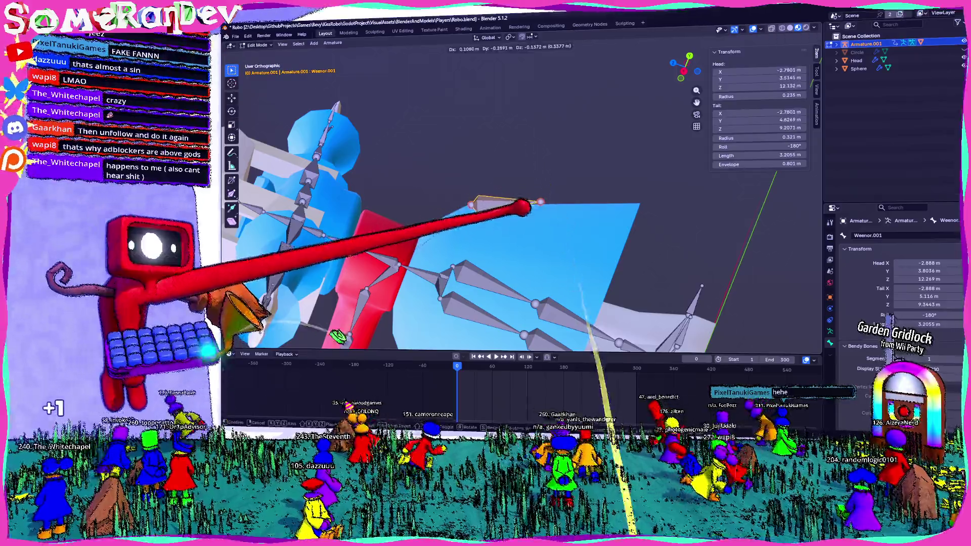
key(Return)
middle_drag(523, 206, 562, 220)
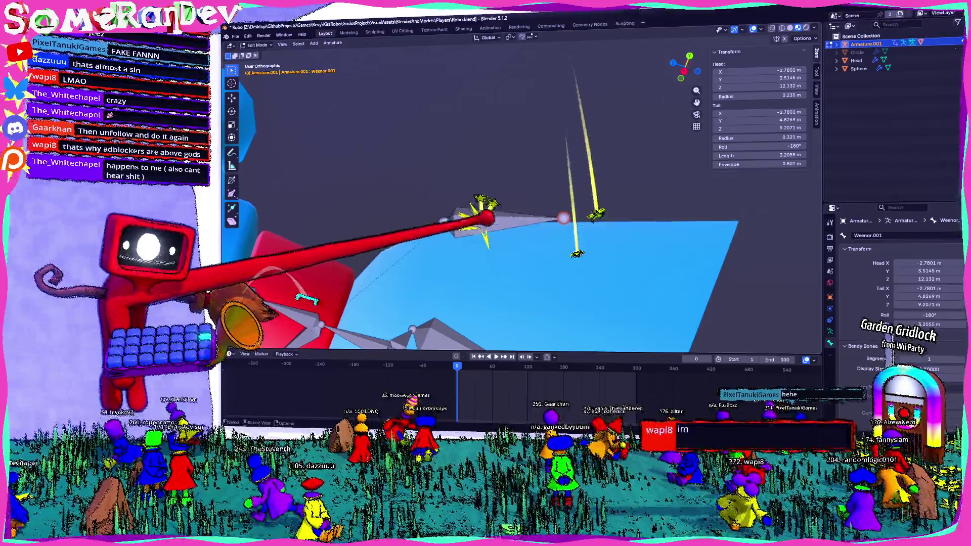
key(g)
key(Return)
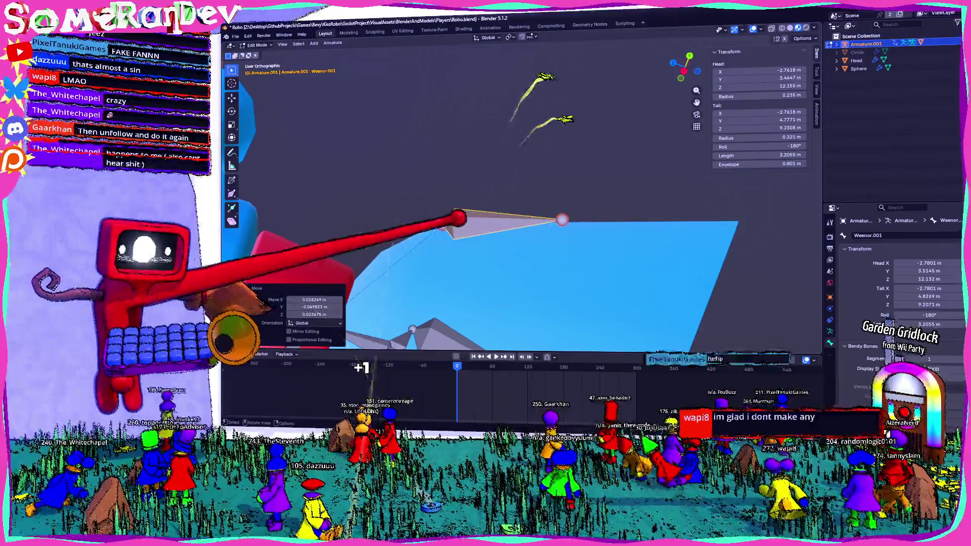
key(g)
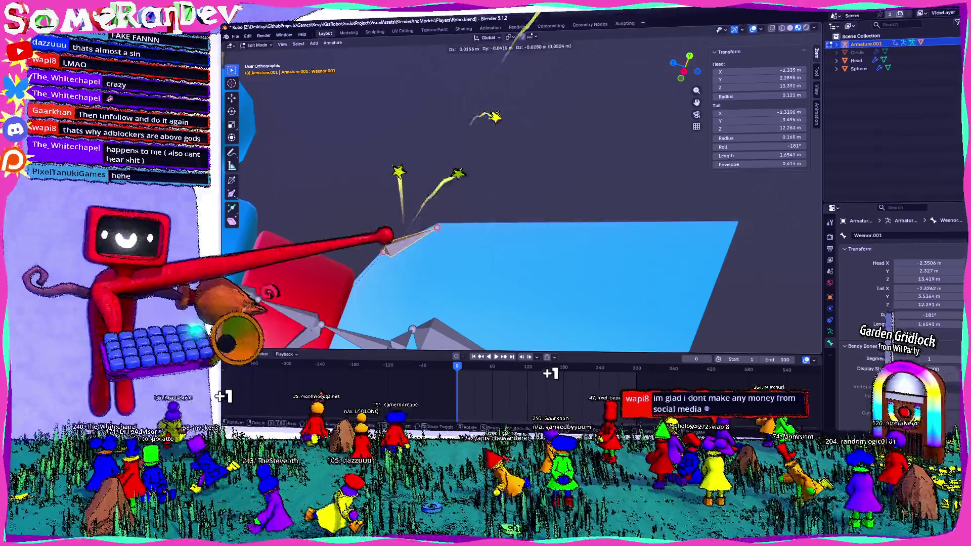
key(Return)
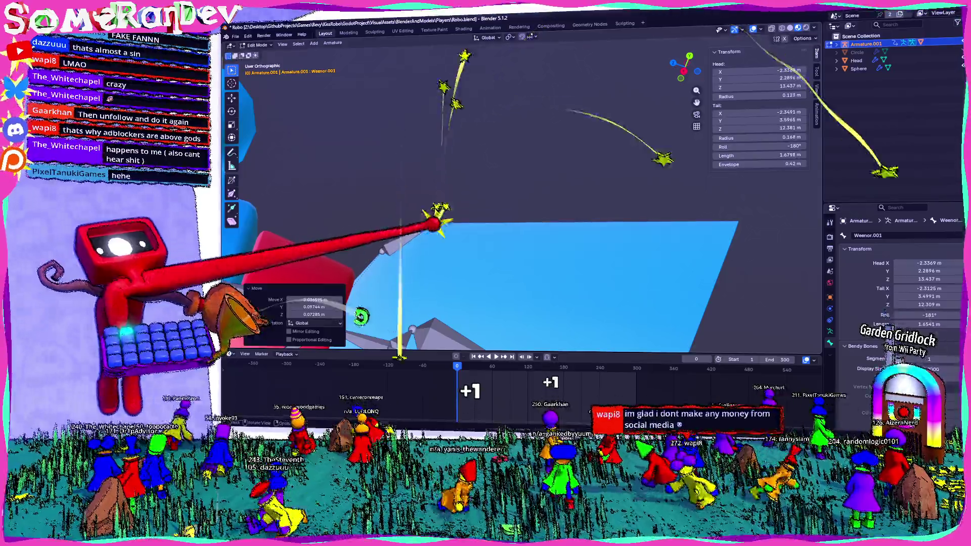
Extrude a new bone from the tip and stretch Weenor.003 to a new tail point
key(e)
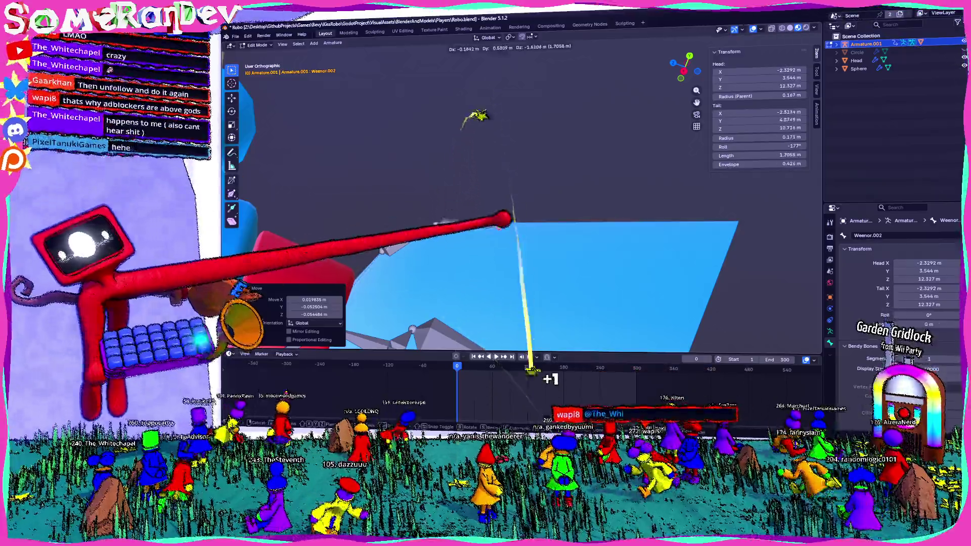
click(543, 221)
key(g)
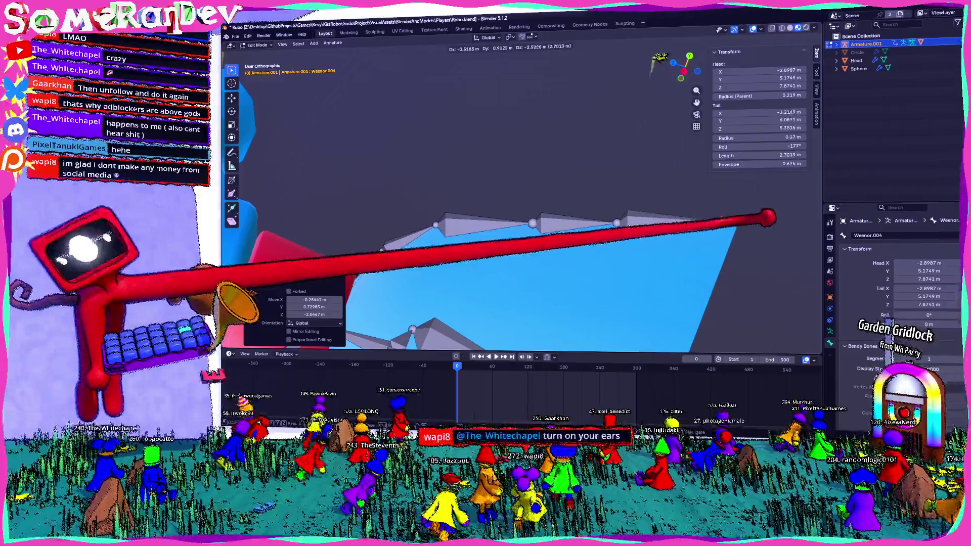
click(639, 175)
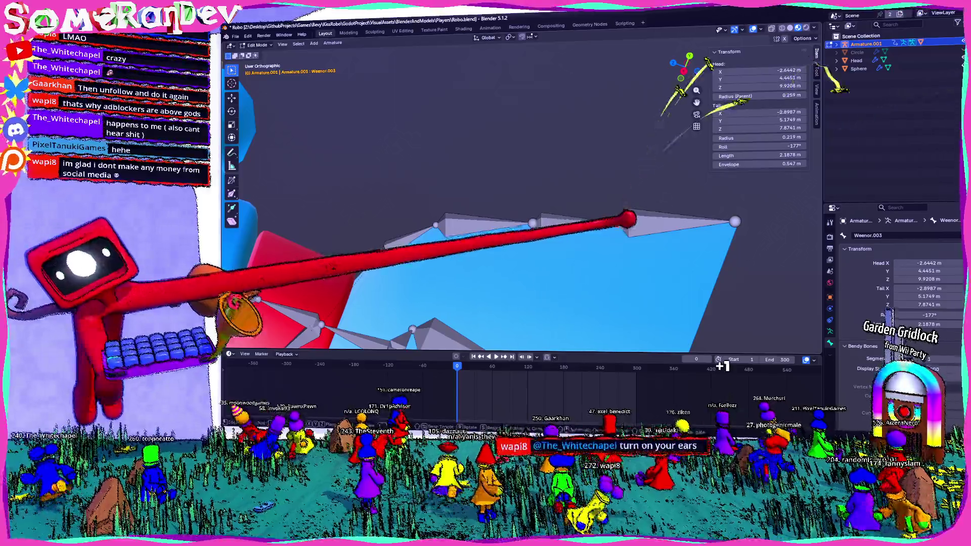
drag(628, 221, 542, 220)
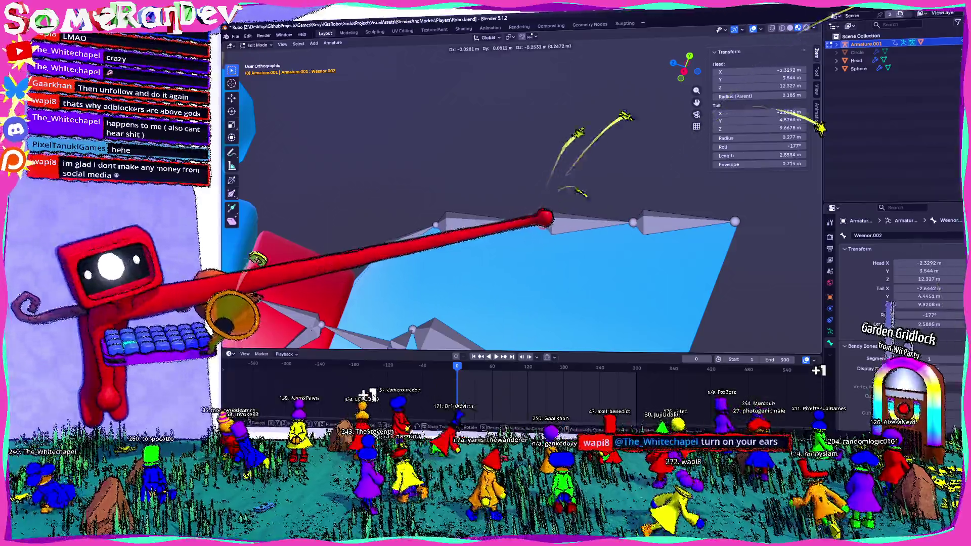
middle_drag(554, 195, 473, 243)
middle_drag(565, 251, 671, 305)
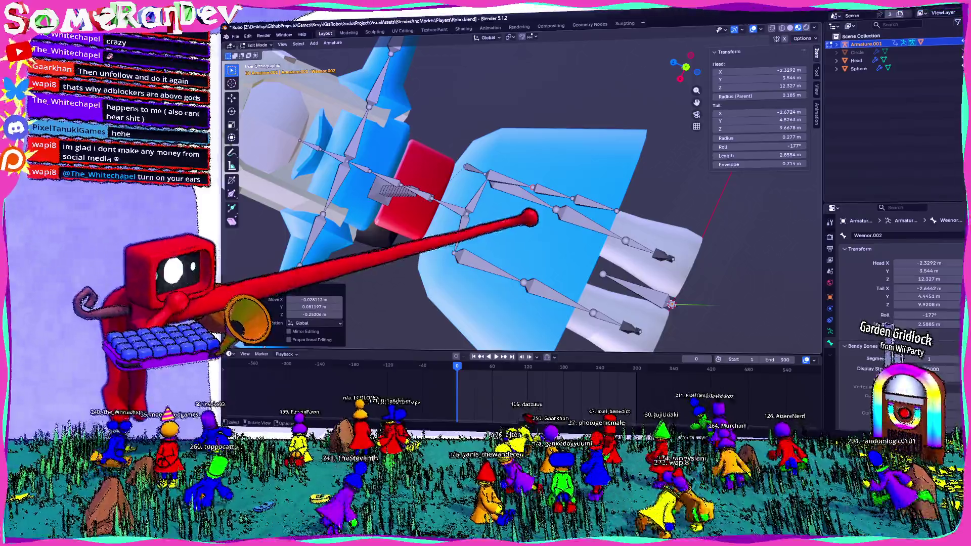
middle_drag(670, 305, 647, 307)
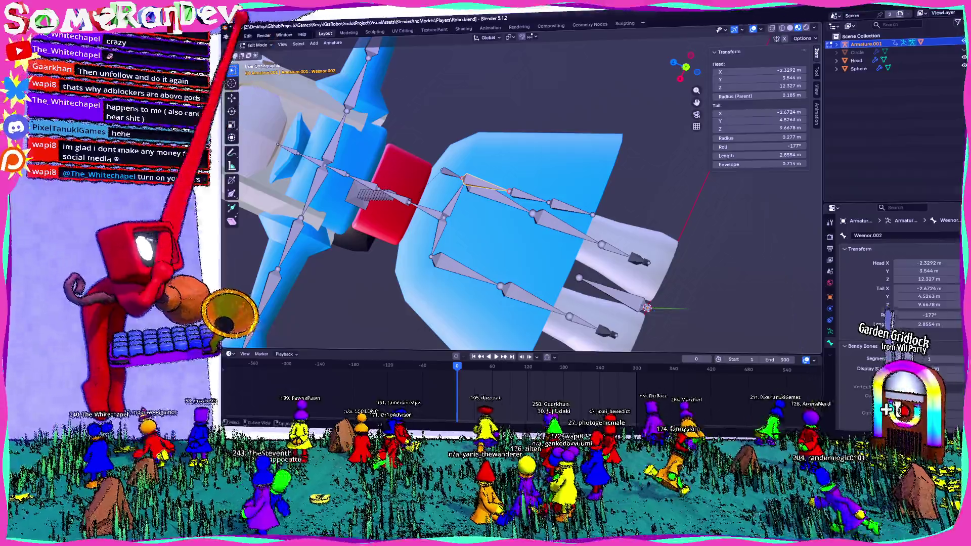
Enter Edit Mode on the skirt mesh Circle.001 and orbit around it
click(256, 44)
key(Tab)
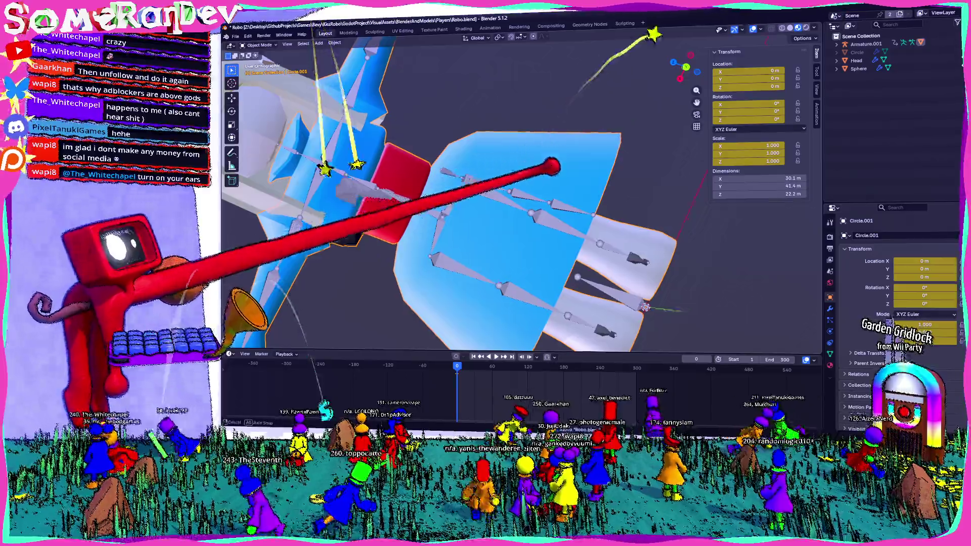
mouse_move(525, 228)
middle_down()
mouse_move(539, 175)
mouse_move(501, 183)
mouse_move(532, 190)
mouse_move(516, 205)
mouse_move(523, 198)
middle_up()
middle_drag(508, 92, 536, 202)
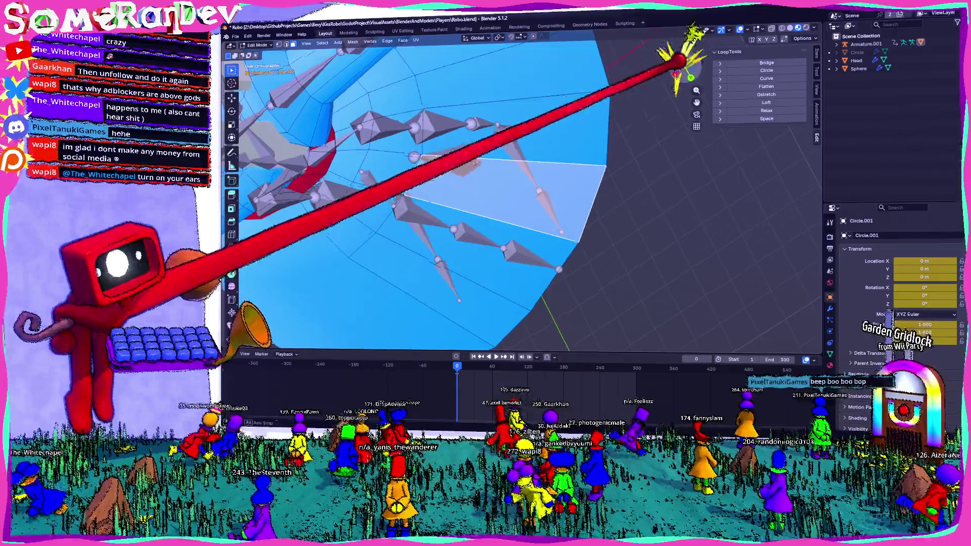
mouse_move(690, 38)
middle_down()
mouse_move(706, 35)
mouse_move(705, 92)
mouse_move(716, 27)
mouse_move(690, 65)
mouse_move(484, 278)
mouse_move(433, 246)
mouse_move(531, 147)
mouse_move(576, 152)
mouse_move(481, 208)
mouse_move(516, 213)
middle_up()
scroll(460, 254, down, 5)
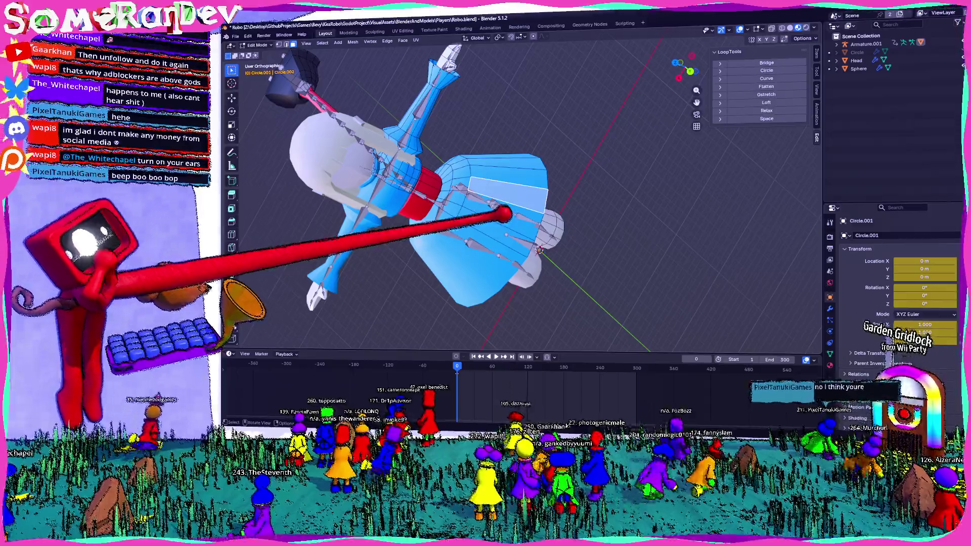
Orbit to view the whole robot from several angles and browse the Window menu
mouse_move(527, 232)
middle_down()
mouse_move(467, 162)
mouse_move(503, 113)
mouse_move(445, 82)
mouse_move(466, 82)
mouse_move(391, 98)
middle_up()
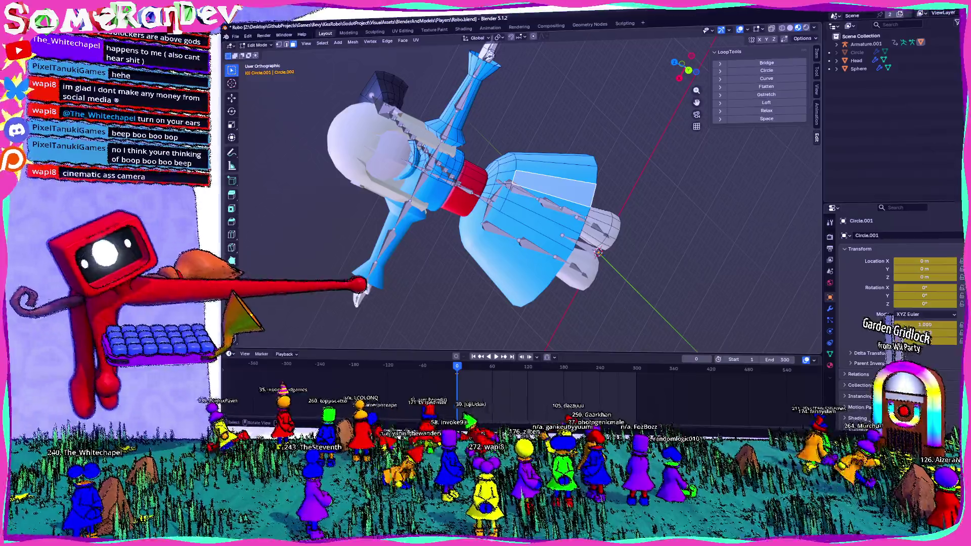
mouse_move(372, 270)
middle_down()
mouse_move(423, 152)
mouse_move(444, 152)
mouse_move(445, 130)
middle_up()
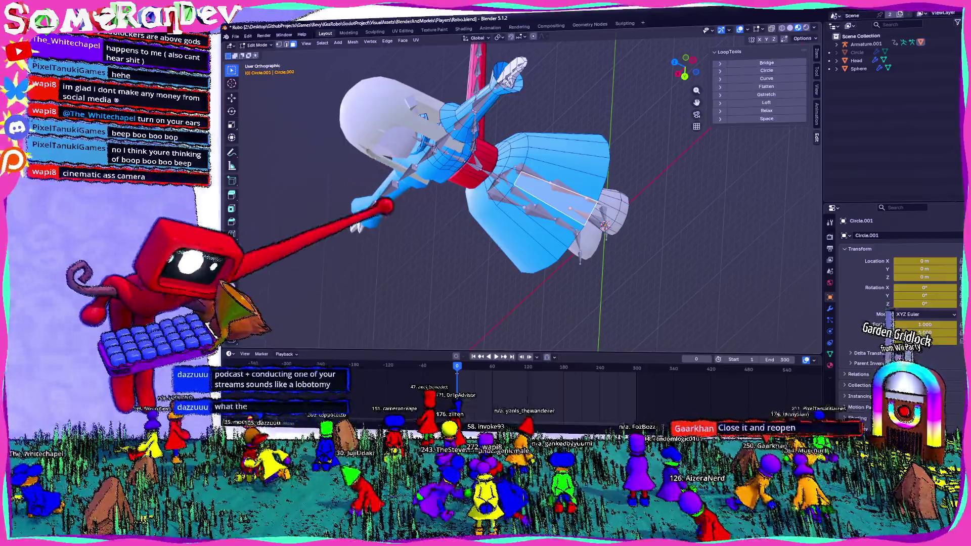
mouse_move(444, 173)
middle_down()
mouse_move(553, 199)
mouse_move(575, 261)
mouse_move(451, 229)
mouse_move(485, 151)
middle_up()
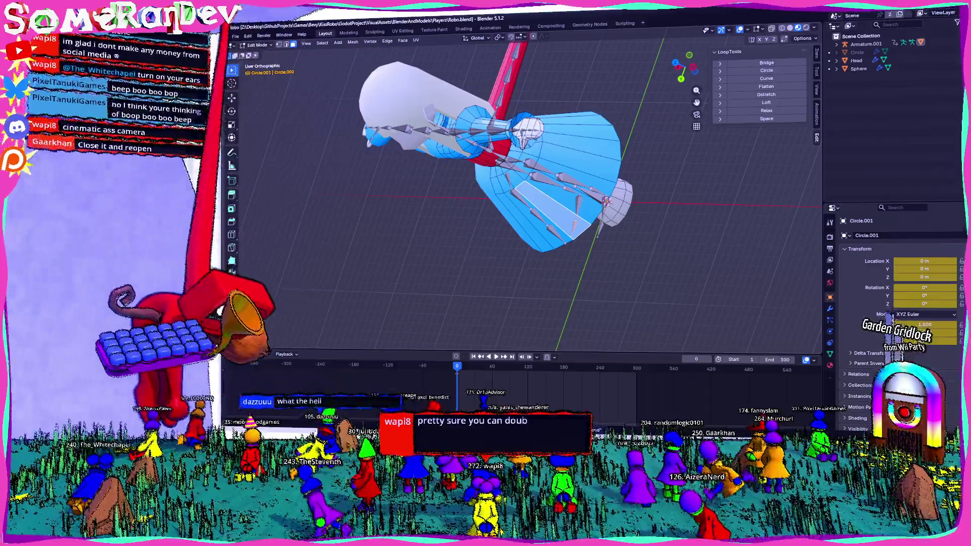
click(284, 35)
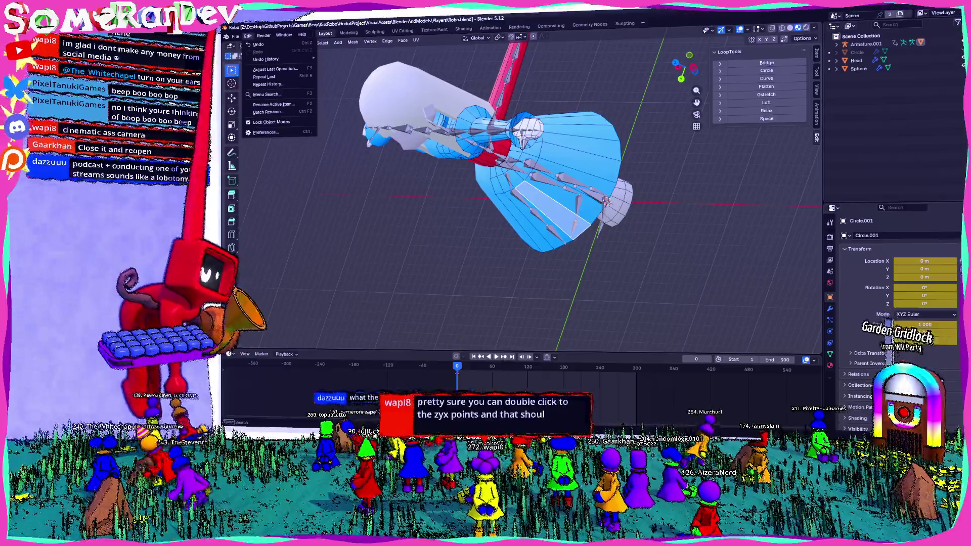
Glance at the Edit menu, then orbit to look into the top and side of the skirt
click(236, 35)
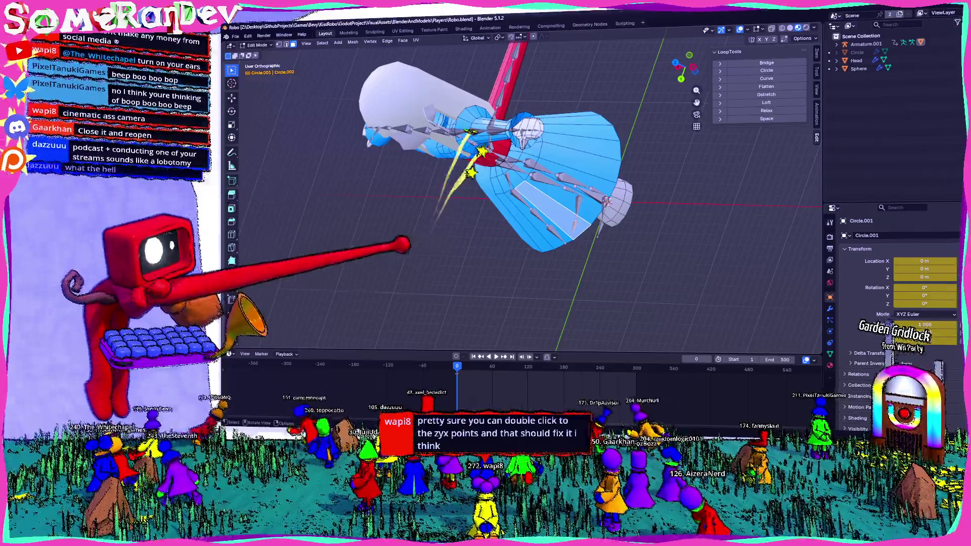
mouse_move(489, 195)
middle_down()
mouse_move(521, 152)
mouse_move(536, 181)
mouse_move(516, 197)
mouse_move(535, 175)
middle_up()
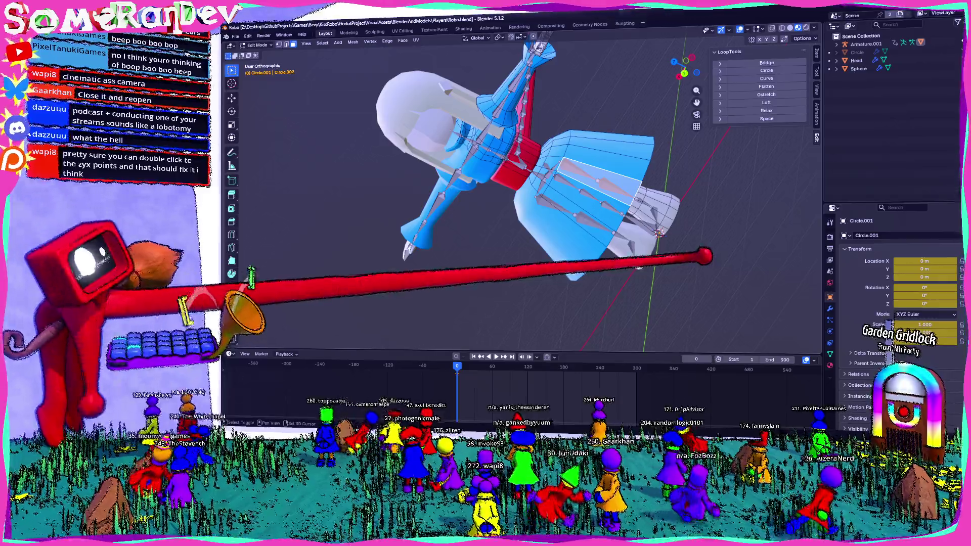
middle_drag(524, 190, 409, 243)
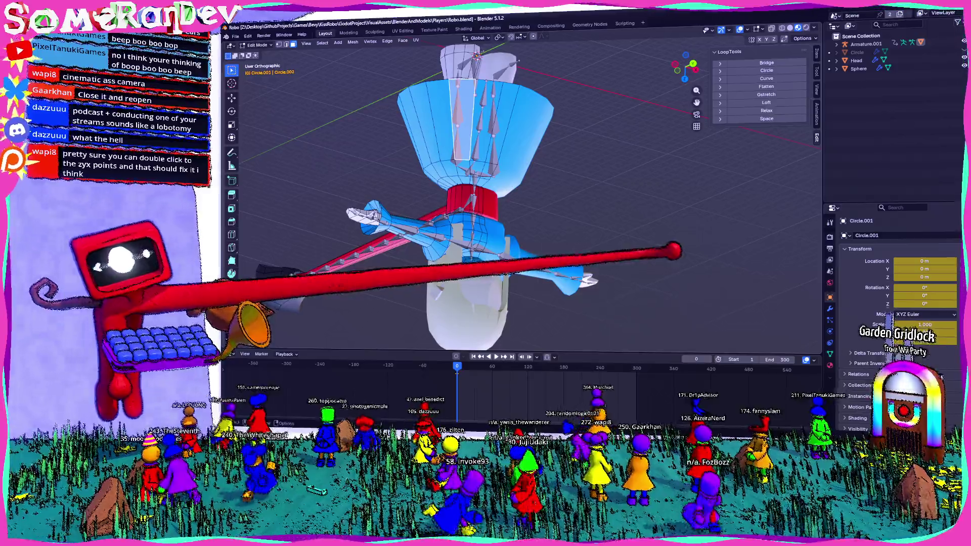
middle_drag(410, 243, 380, 258)
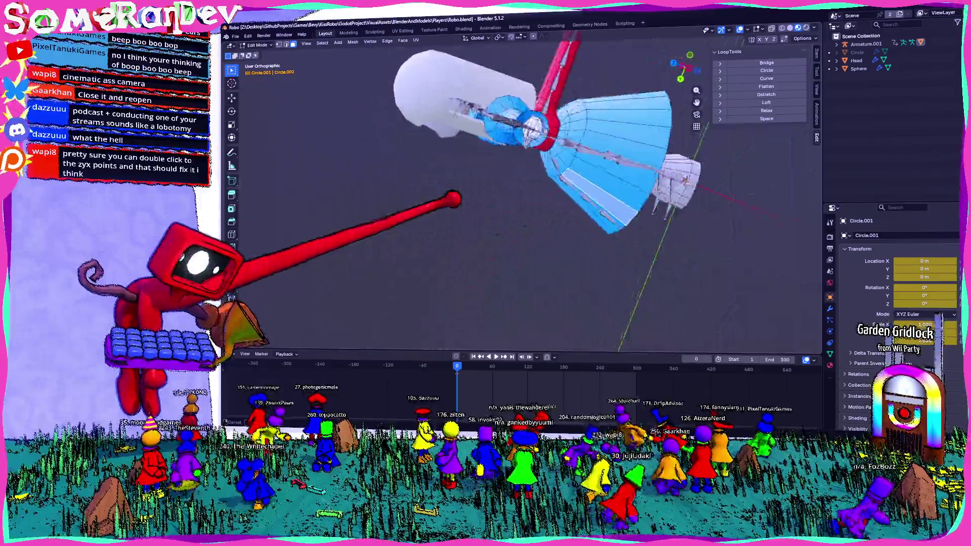
mouse_move(455, 228)
middle_down()
mouse_move(485, 228)
mouse_move(516, 182)
mouse_move(485, 197)
mouse_move(524, 190)
mouse_move(486, 197)
middle_up()
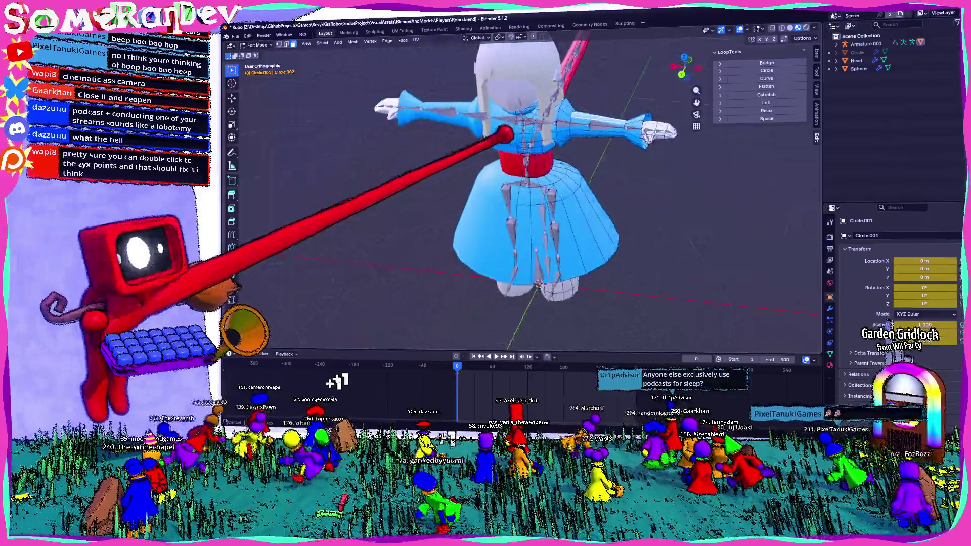
Orbit from a front view round to look down on the skirt's bone chains
mouse_move(522, 115)
middle_down()
mouse_move(509, 249)
mouse_move(481, 245)
middle_up()
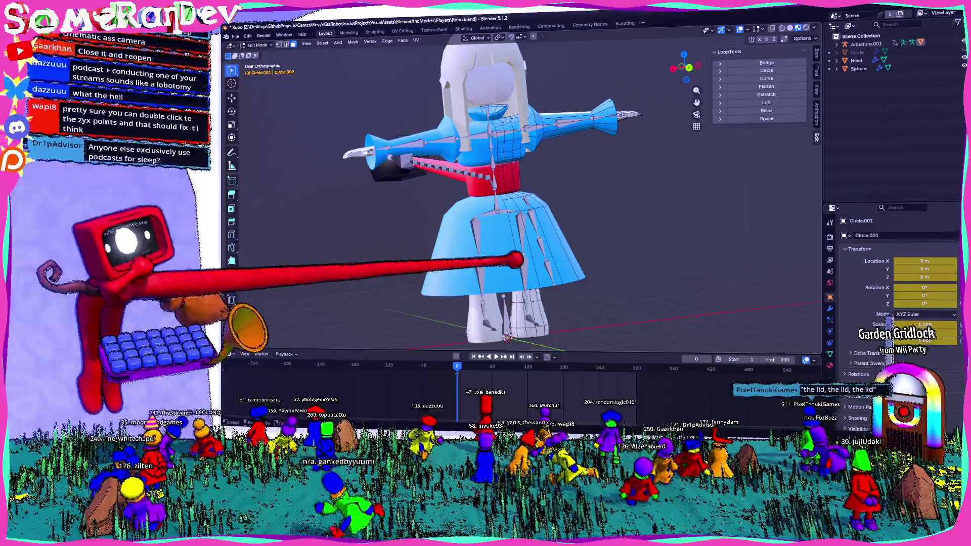
mouse_move(516, 260)
middle_down()
mouse_move(445, 256)
mouse_move(622, 270)
mouse_move(668, 255)
mouse_move(567, 241)
mouse_move(678, 243)
mouse_move(592, 254)
mouse_move(517, 240)
mouse_move(558, 239)
mouse_move(558, 220)
mouse_move(581, 209)
mouse_move(523, 177)
mouse_move(558, 227)
middle_up()
mouse_move(662, 180)
middle_down()
mouse_move(560, 285)
mouse_move(559, 224)
mouse_move(515, 221)
mouse_move(554, 199)
mouse_move(493, 205)
middle_up()
mouse_move(577, 252)
middle_down()
mouse_move(510, 269)
mouse_move(715, 86)
mouse_move(466, 234)
mouse_move(630, 217)
mouse_move(613, 268)
middle_up()
scroll(562, 232, up, 3)
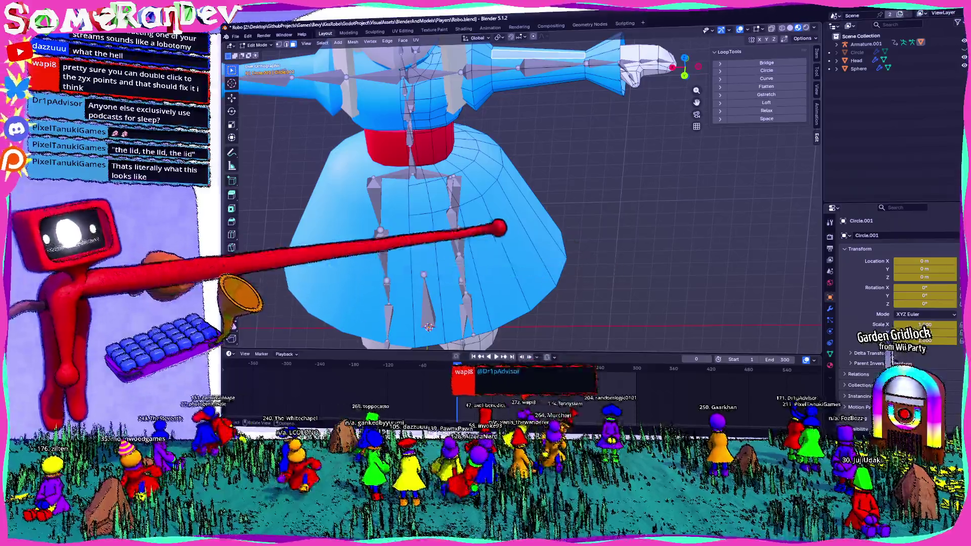
mouse_move(614, 228)
middle_down()
mouse_move(612, 238)
mouse_move(549, 248)
middle_up()
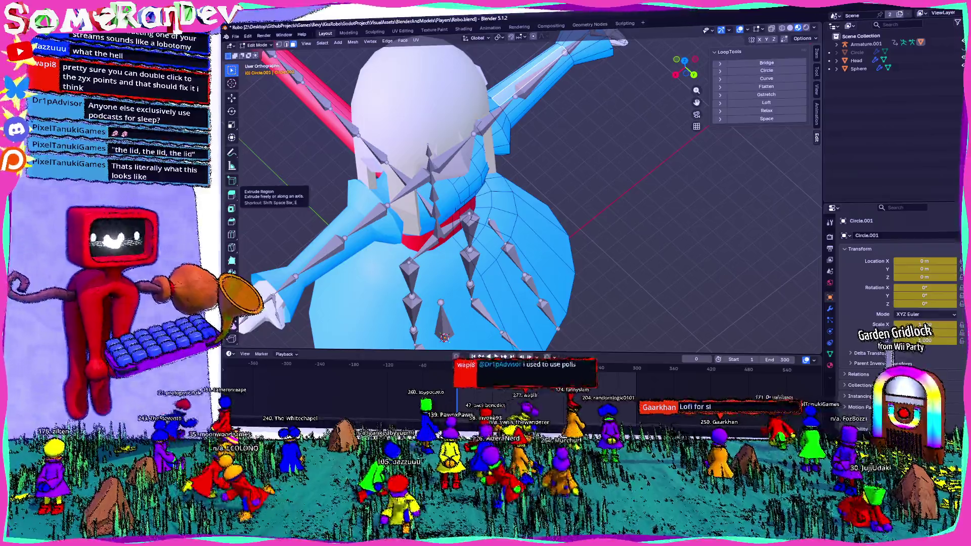
In a new Firefox tab, search the web for 'blender how to rig a dress'
key(alt+Tab)
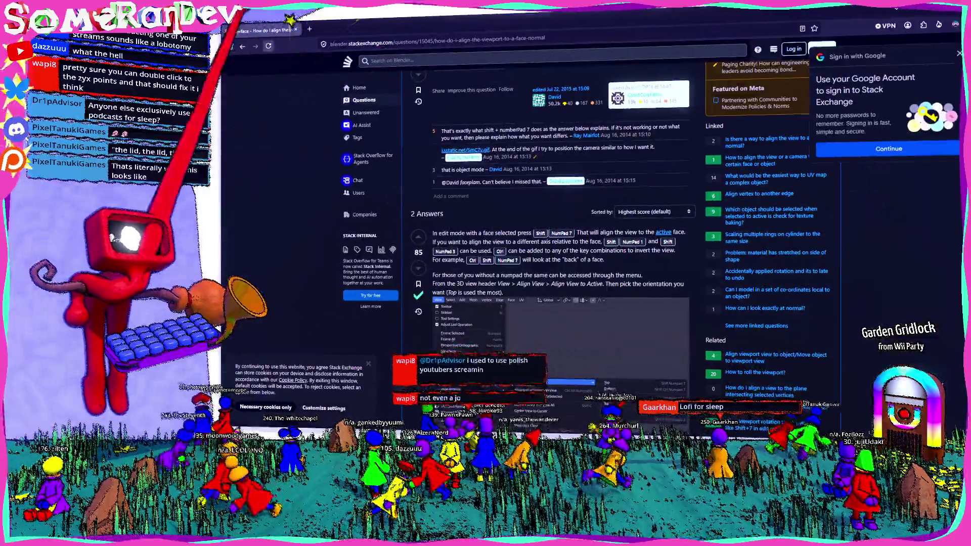
key(ctrl+t)
text(blender h)
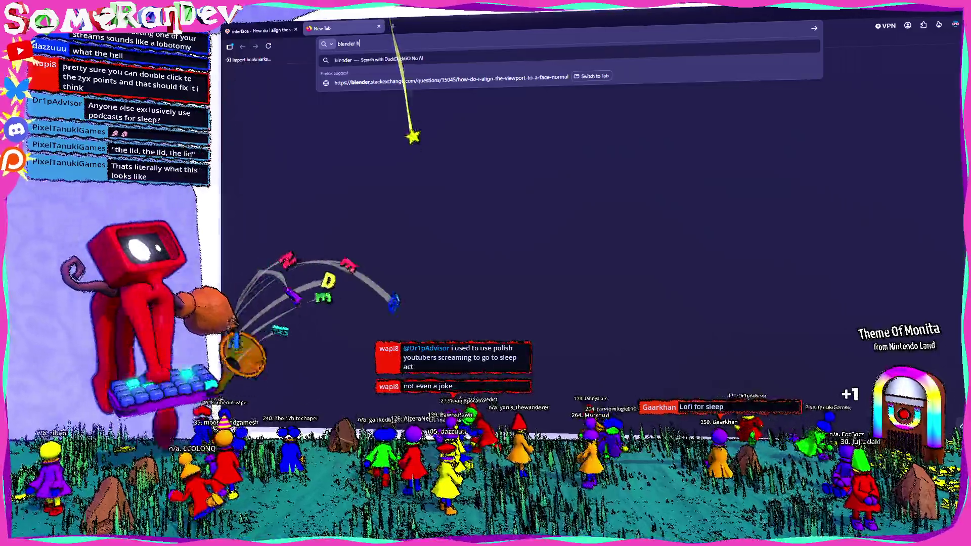
text(ow to rig a fd)
key(BackSpace)
key(BackSpace)
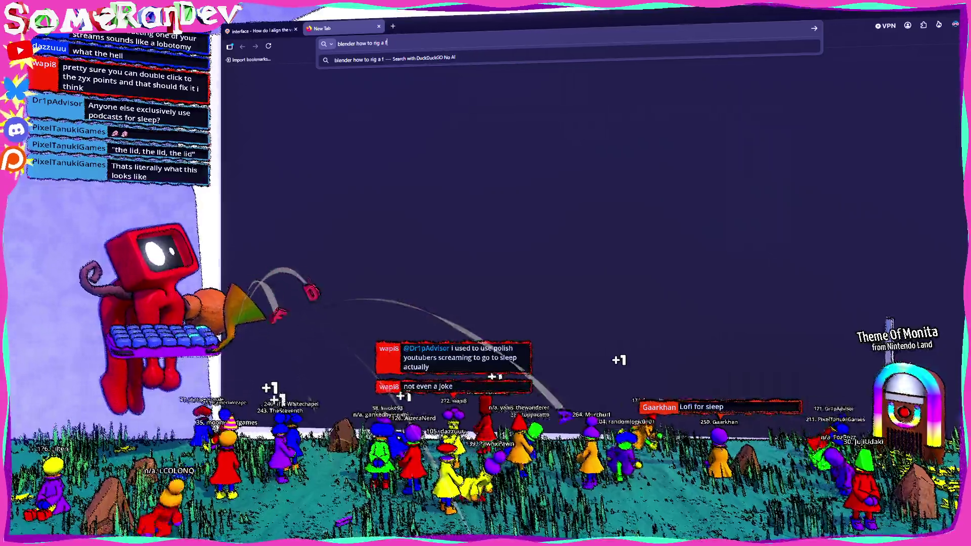
text(dress)
key(Return)
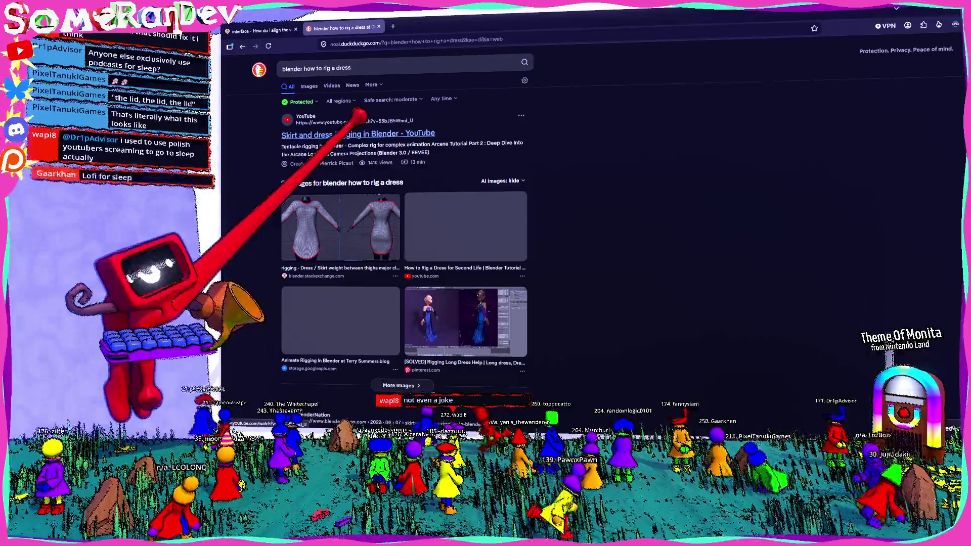
Open the YouTube skirt-rigging tutorial result and flip between it and Blender
click(358, 133)
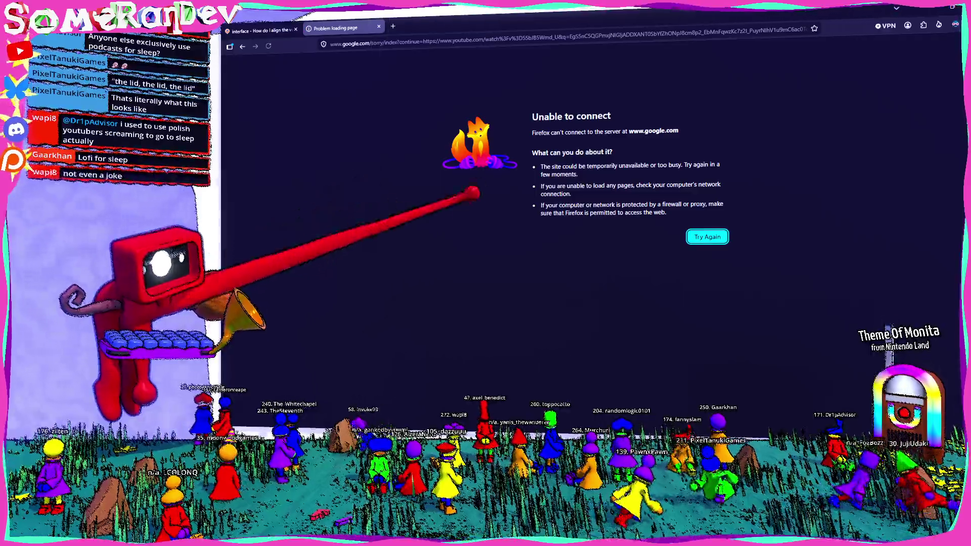
click(242, 46)
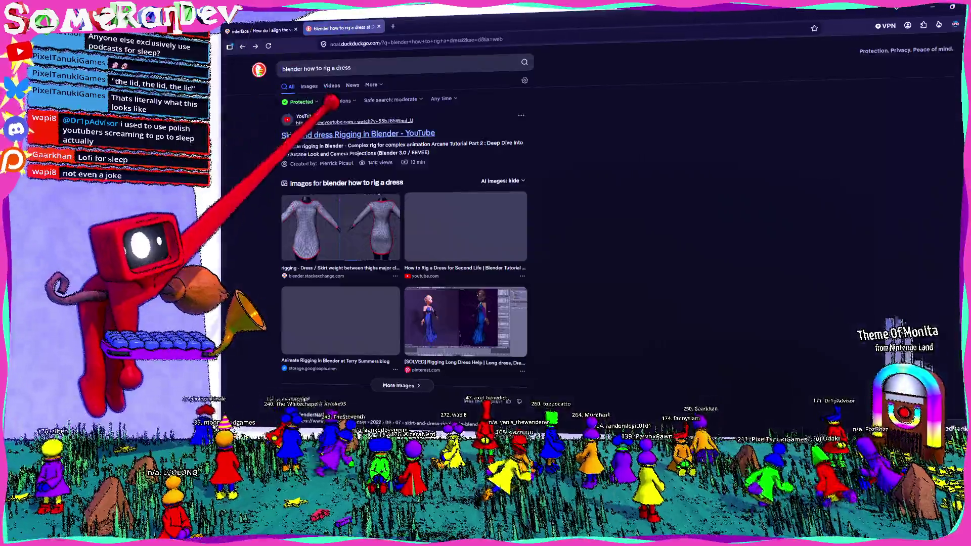
click(330, 131)
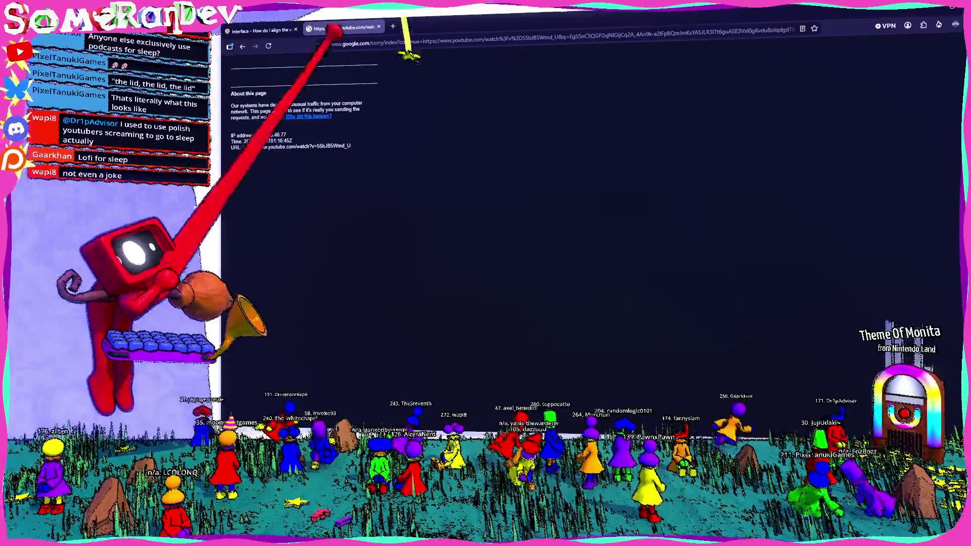
key(alt+Tab)
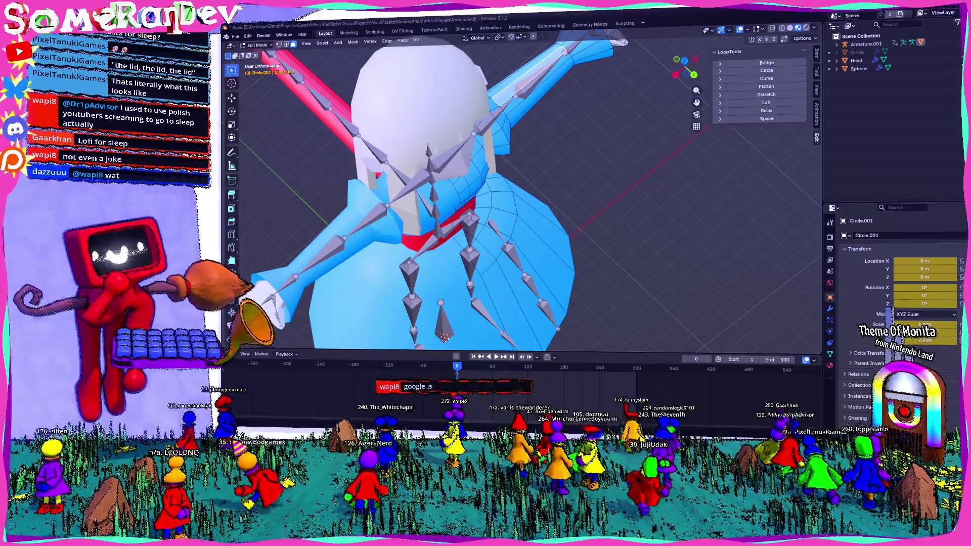
key(alt+Tab)
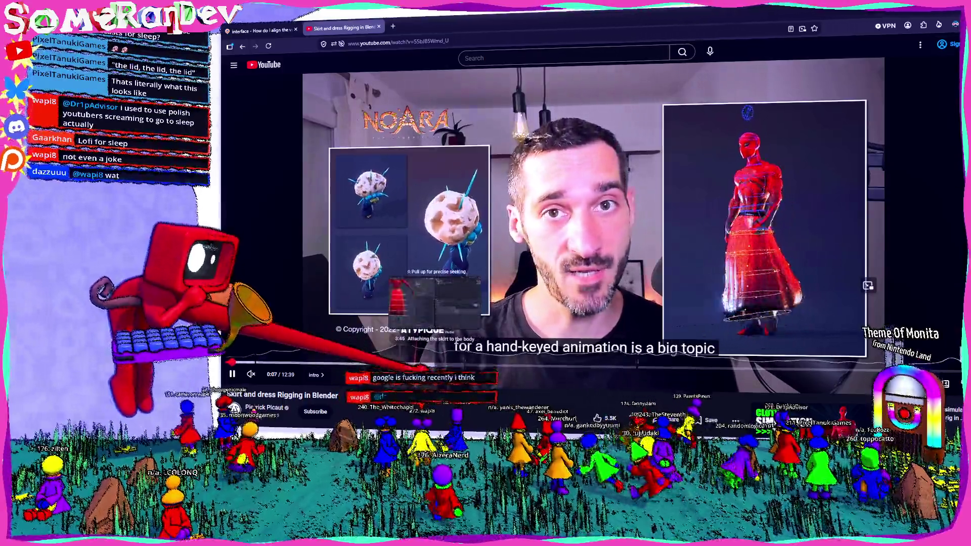
Seek the tutorial to its Deformation bones part at 1:01 and play it
click(442, 364)
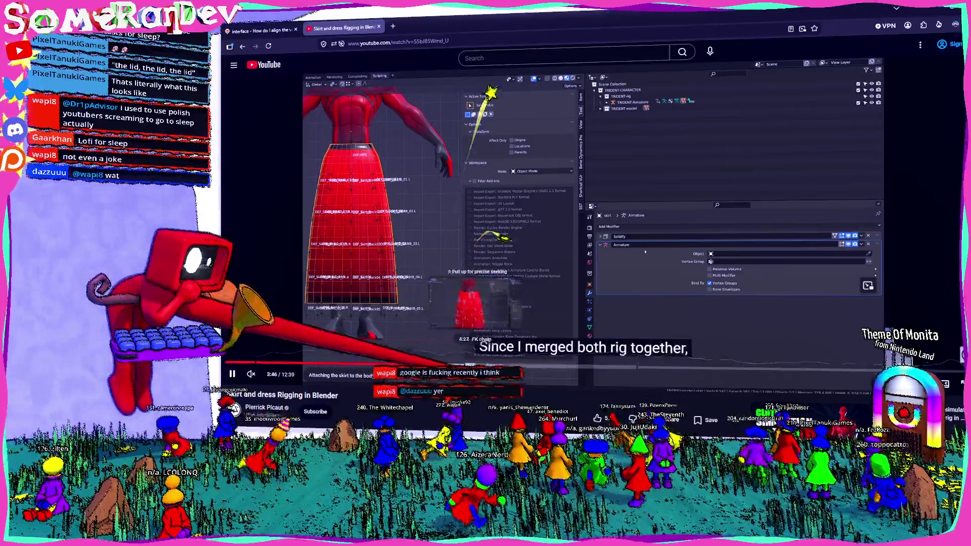
click(351, 339)
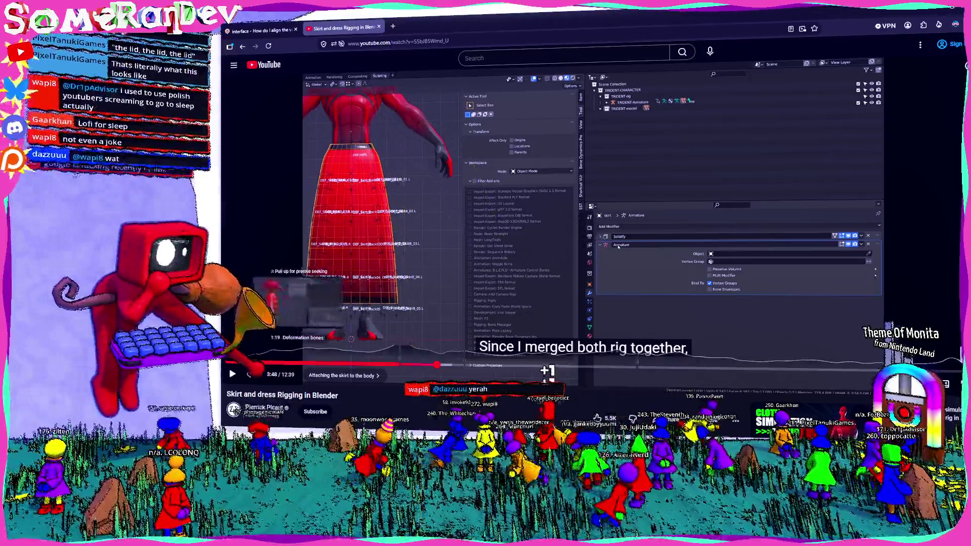
click(282, 366)
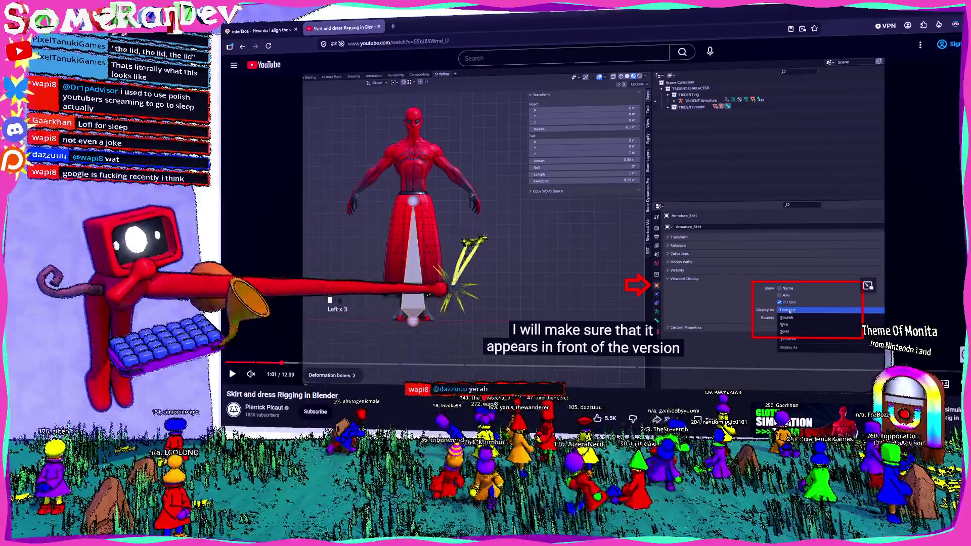
key(space)
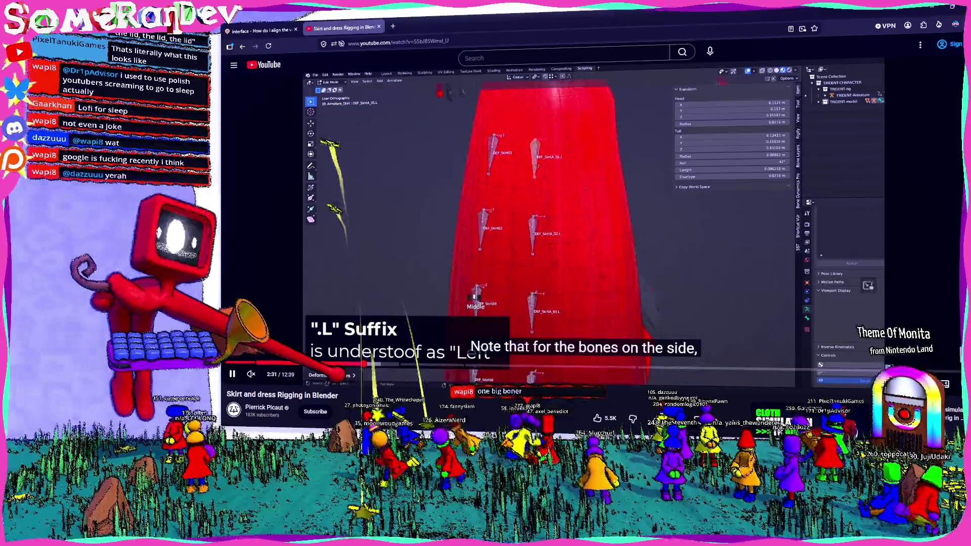
Pause and replay, then jump between the skirt-bone, full-body and extrusion scenes
key(space)
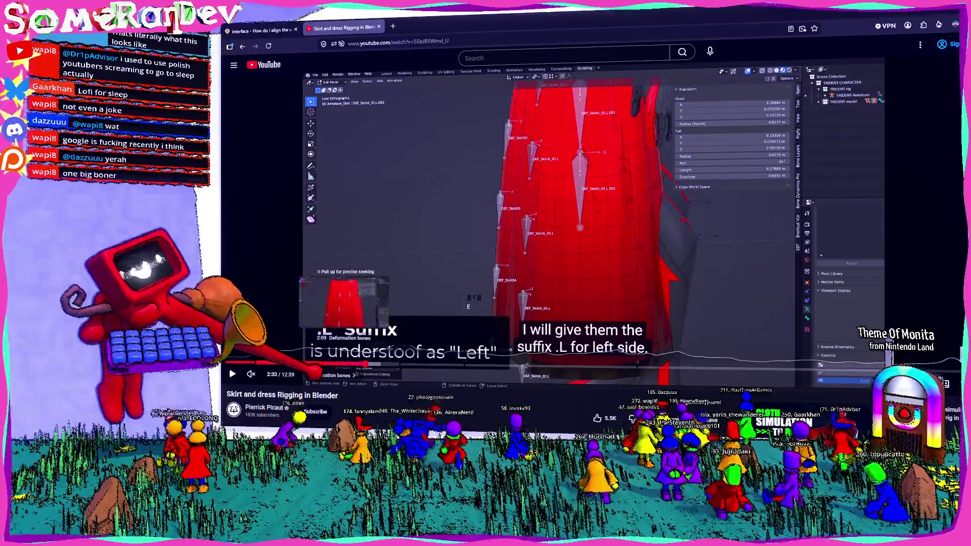
key(space)
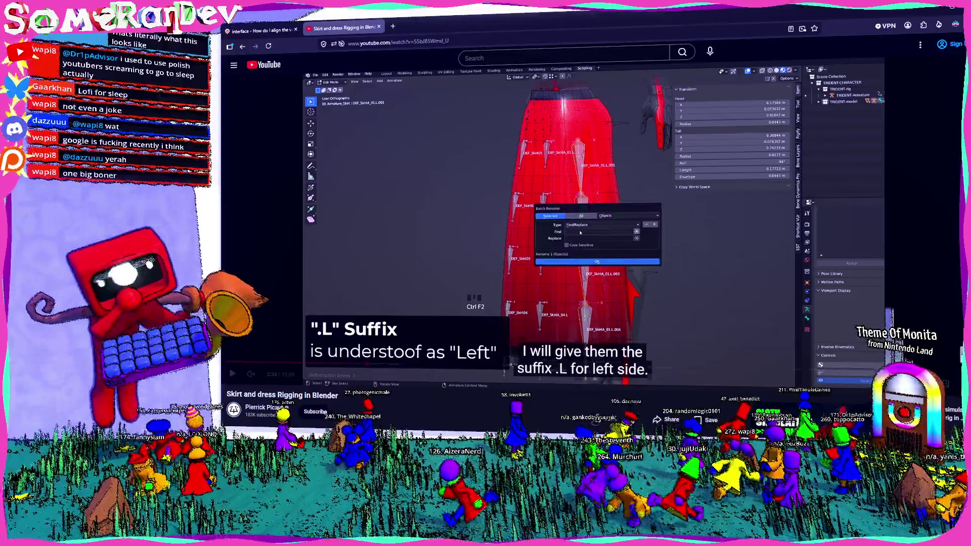
key(space)
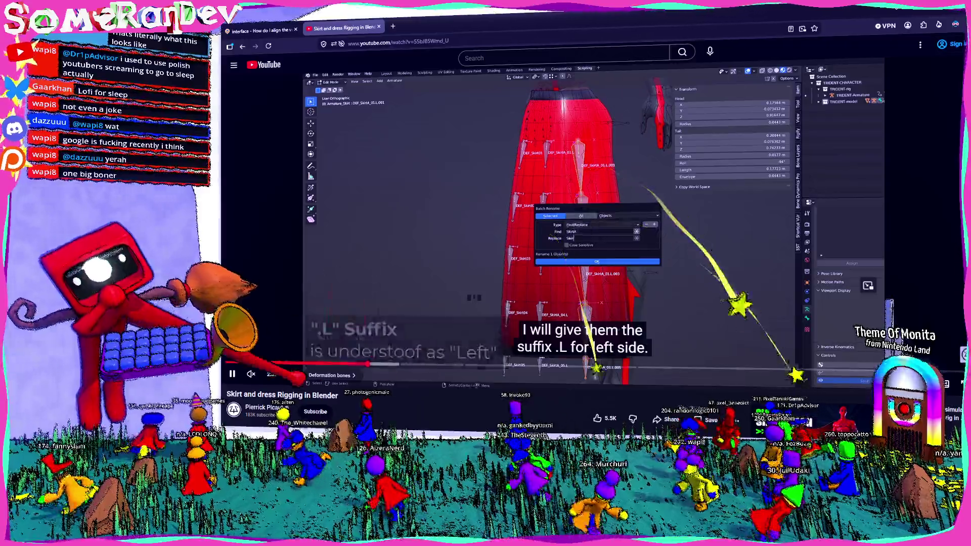
click(304, 365)
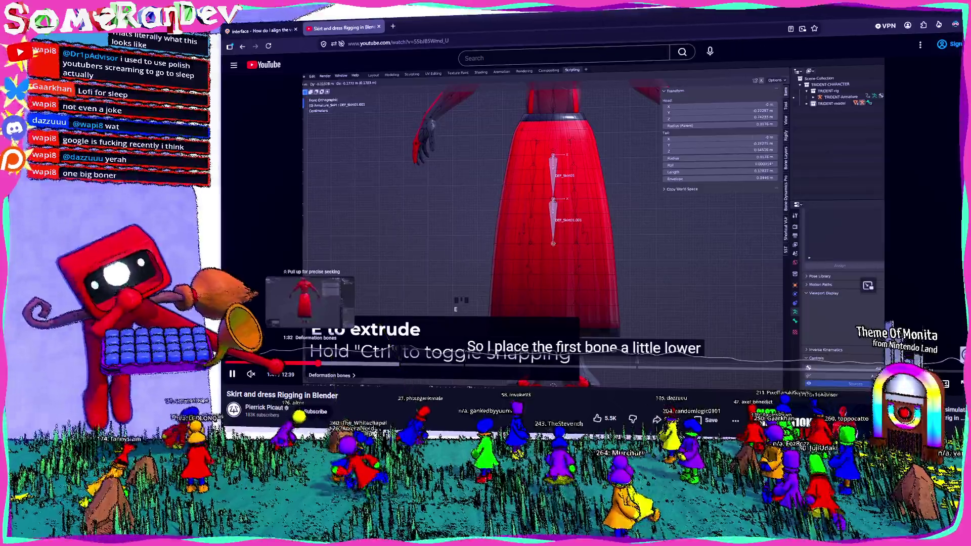
click(308, 365)
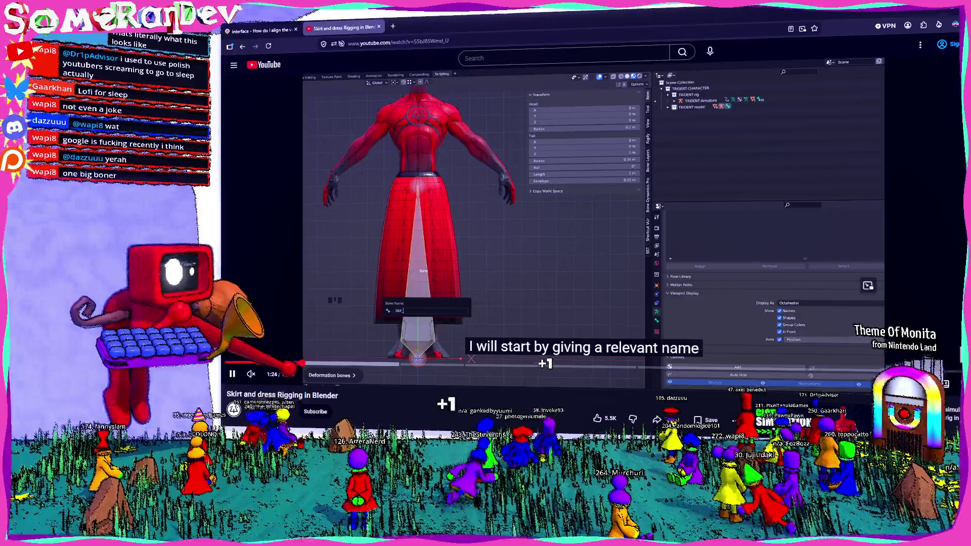
click(311, 365)
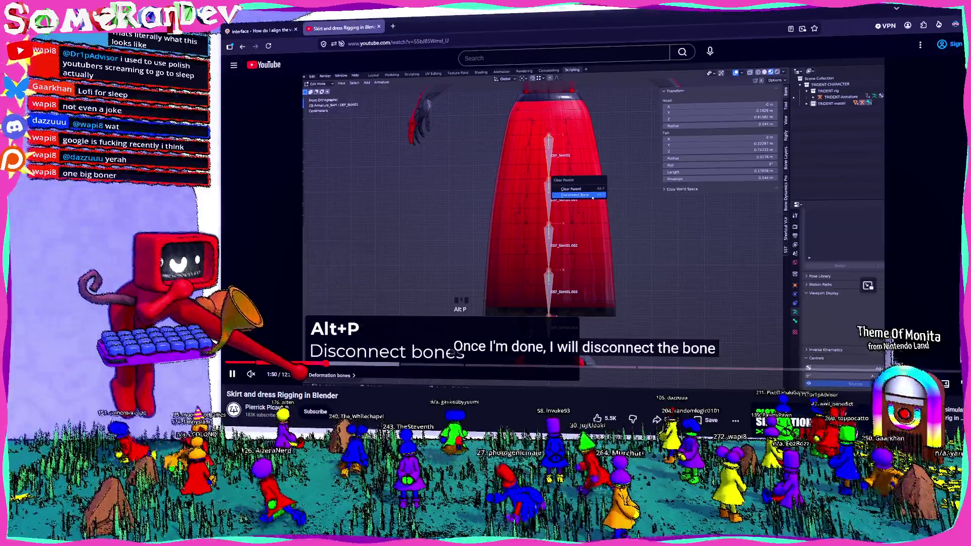
Rewatch the bone density explanation, then skip ahead through the tutorial
key(Right)
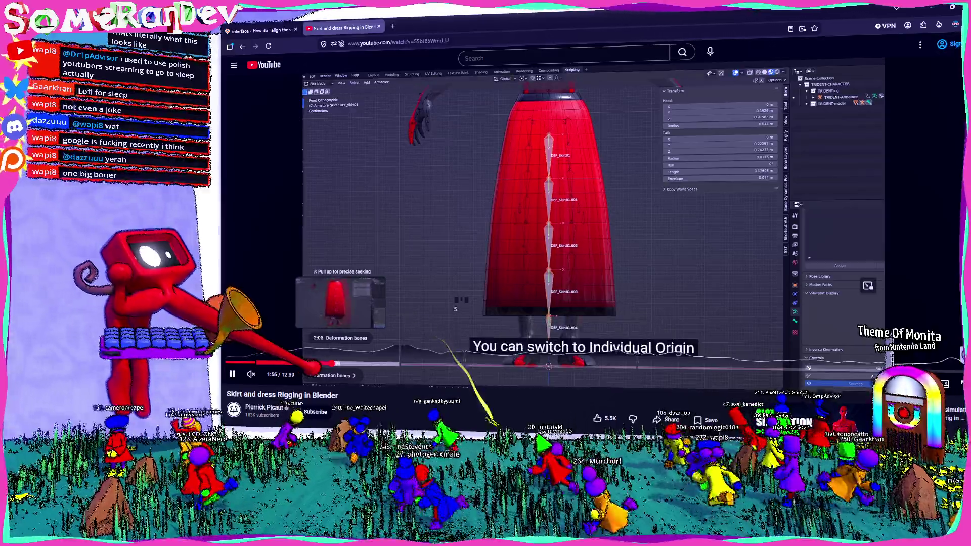
click(322, 359)
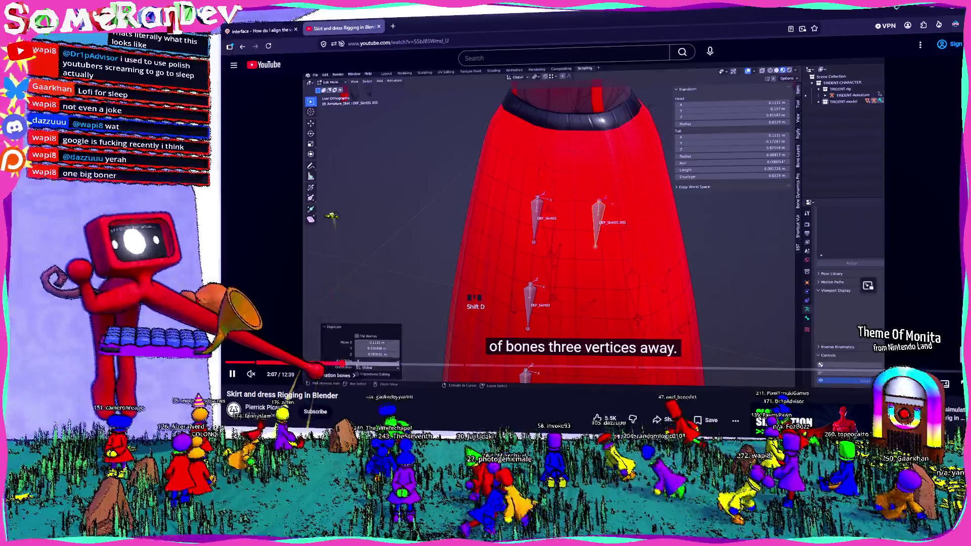
click(290, 365)
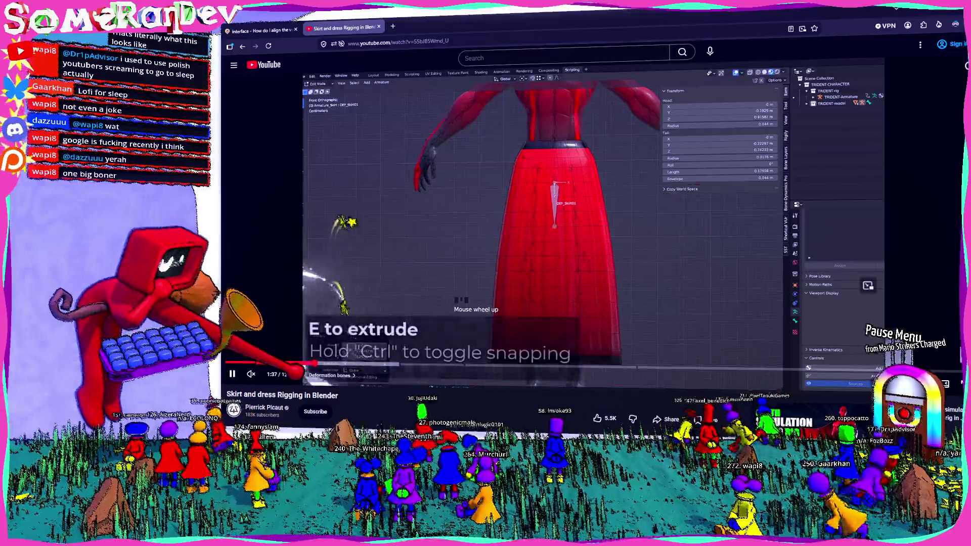
key(l)
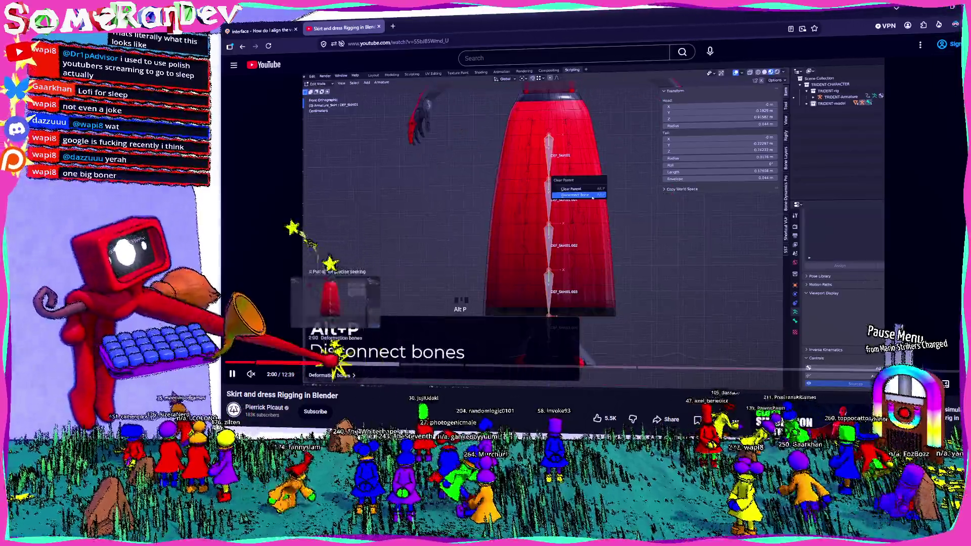
key(l)
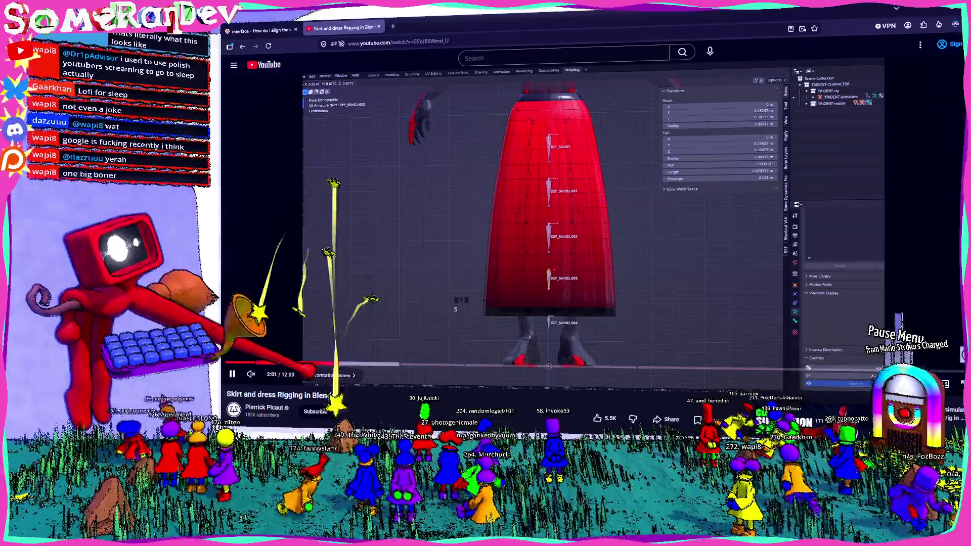
key(l)
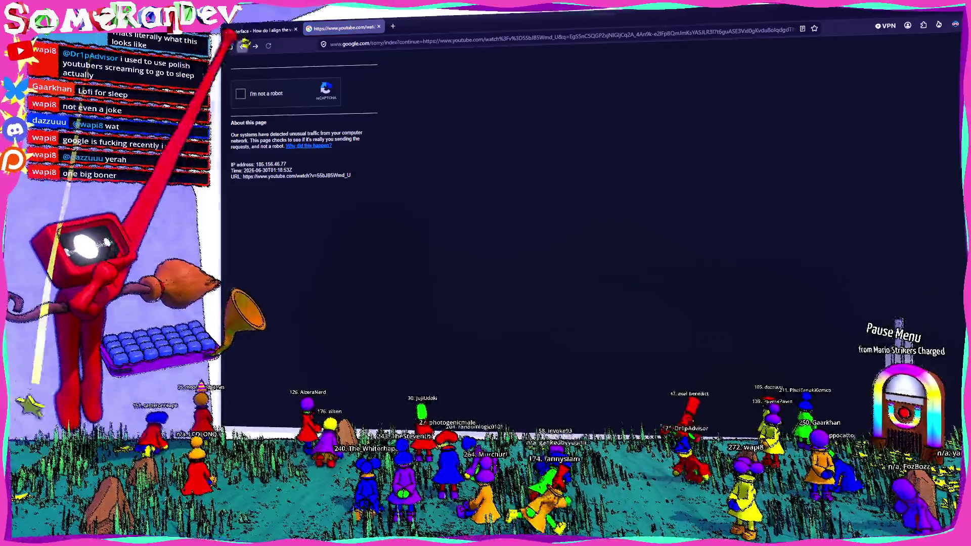
Visit the BlenderNation skirt-rigging article from the results, then return to Blender
click(242, 46)
scroll(451, 177, down, 4)
scroll(452, 176, down, 1)
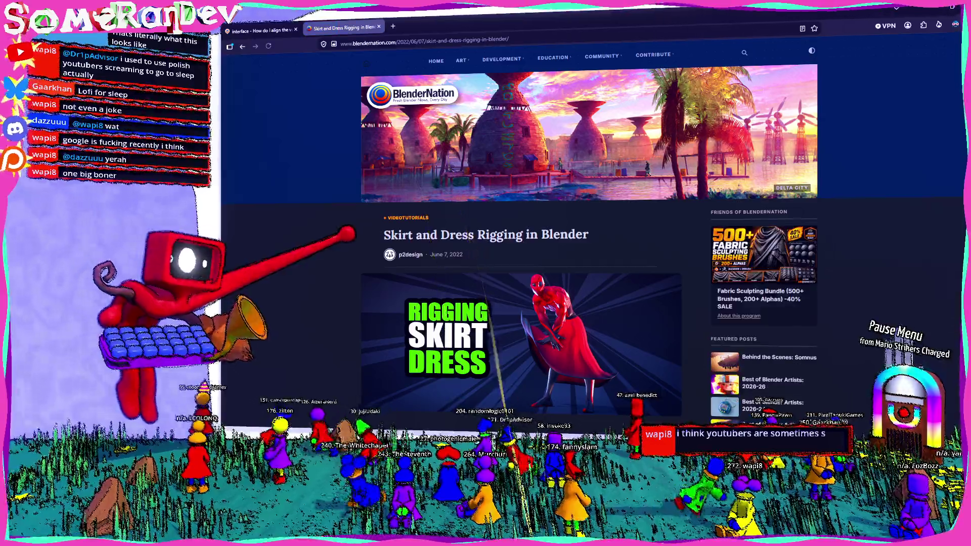
scroll(589, 228, down, 2)
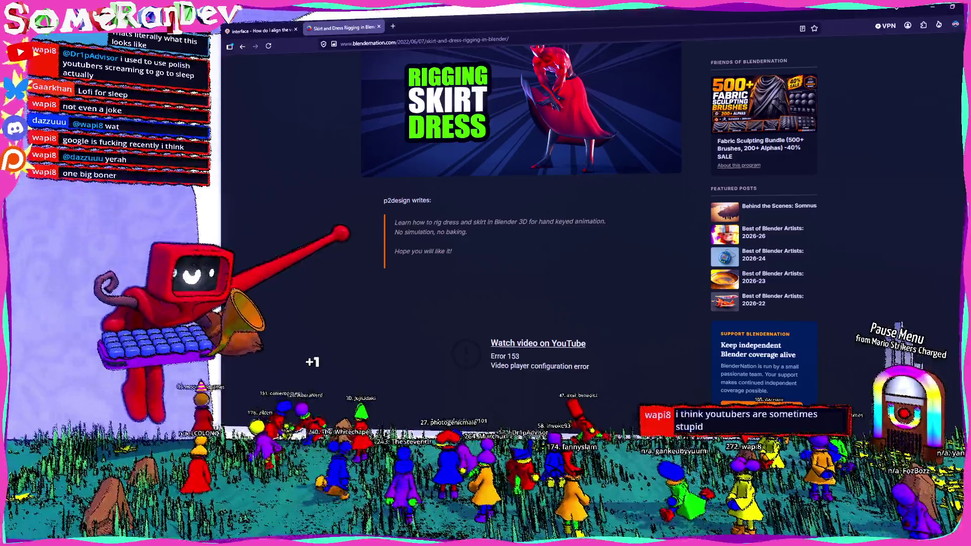
scroll(516, 228, down, 2)
scroll(516, 228, down, 3)
scroll(517, 227, down, 3)
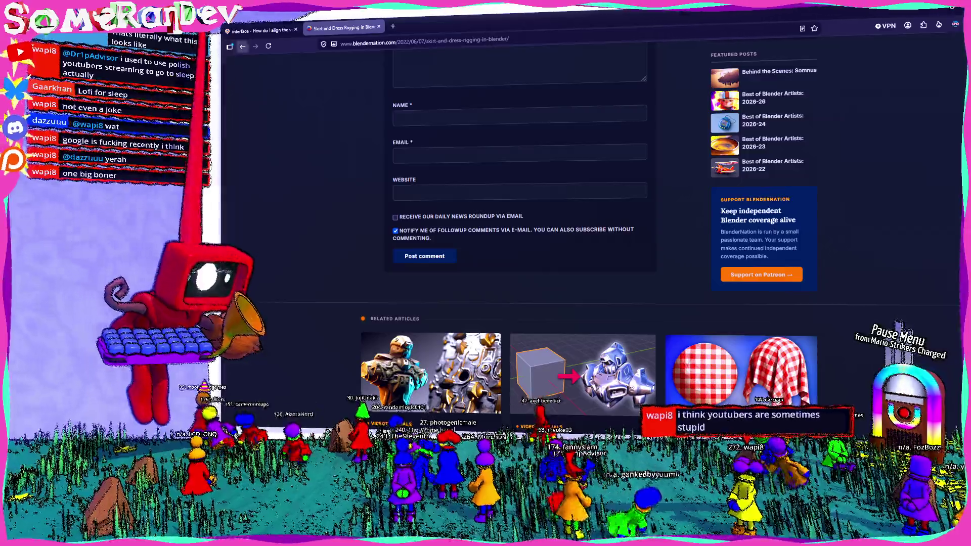
key(alt+Left)
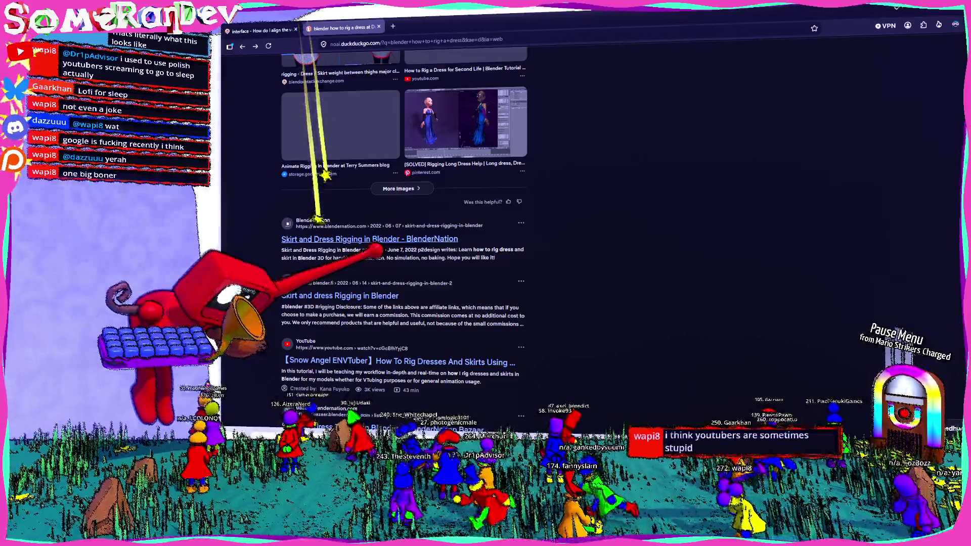
scroll(502, 228, down, 3)
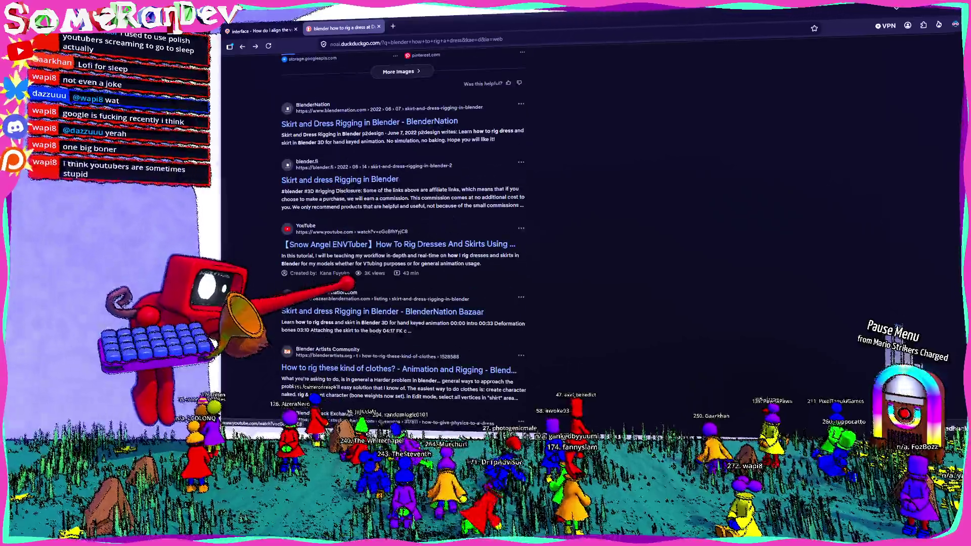
scroll(501, 227, down, 3)
key(alt+Tab)
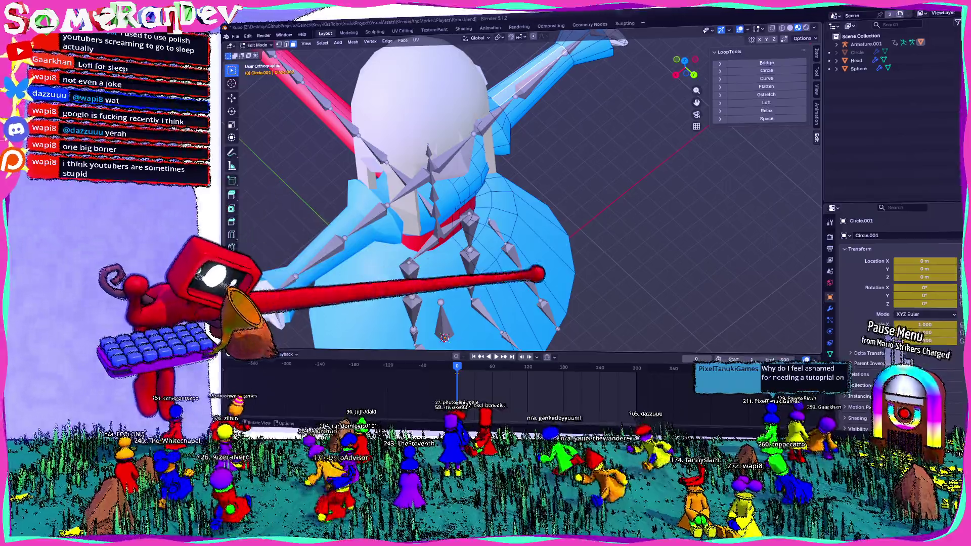
Orbit to view the skirt and leg bones from higher up
mouse_move(478, 271)
middle_down()
mouse_move(521, 308)
mouse_move(483, 214)
mouse_move(520, 232)
mouse_move(482, 260)
mouse_move(466, 228)
mouse_move(473, 213)
mouse_move(505, 232)
mouse_move(473, 223)
mouse_move(512, 213)
mouse_move(504, 194)
mouse_move(460, 256)
mouse_move(503, 256)
mouse_move(472, 276)
mouse_move(433, 212)
mouse_move(465, 213)
mouse_move(456, 209)
mouse_move(476, 264)
mouse_move(467, 251)
mouse_move(486, 228)
mouse_move(531, 228)
middle_up()
mouse_move(477, 179)
middle_down()
mouse_move(585, 178)
mouse_move(503, 130)
mouse_move(489, 187)
middle_up()
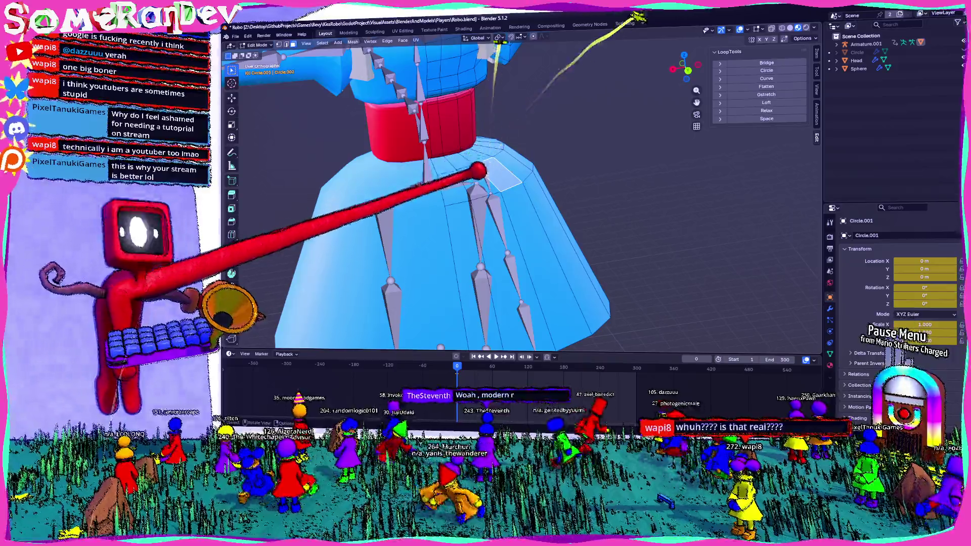
Switch to the armature, enter bone Edit Mode and view it from the top
click(258, 45)
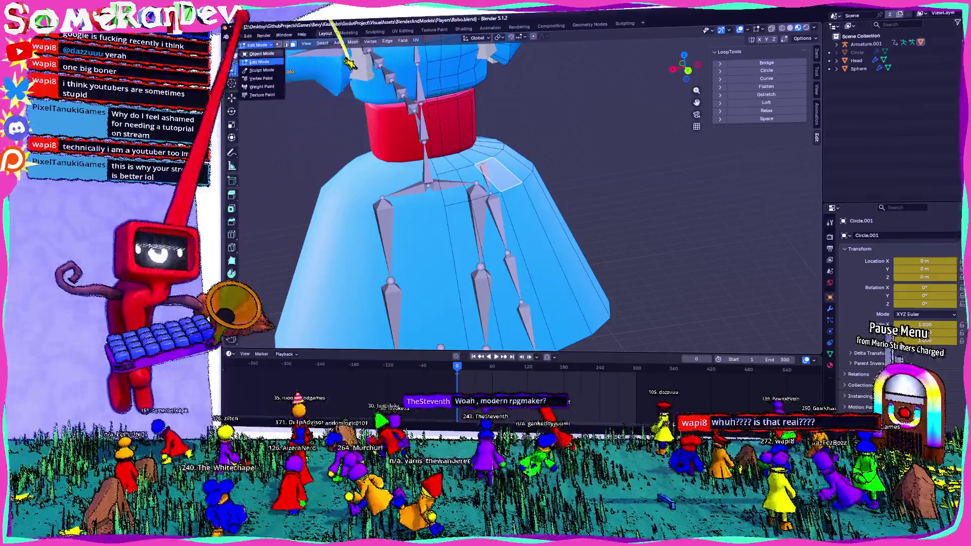
click(401, 282)
click(258, 45)
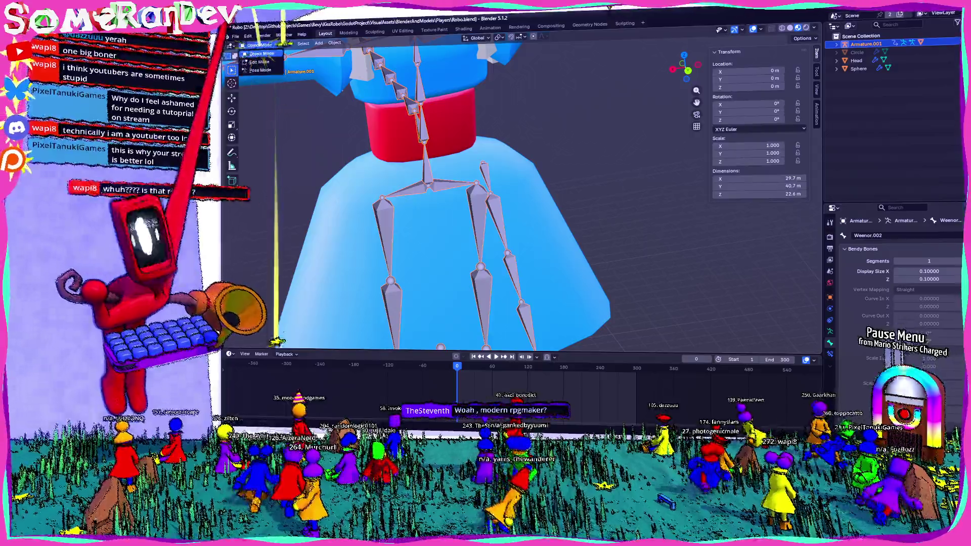
click(259, 61)
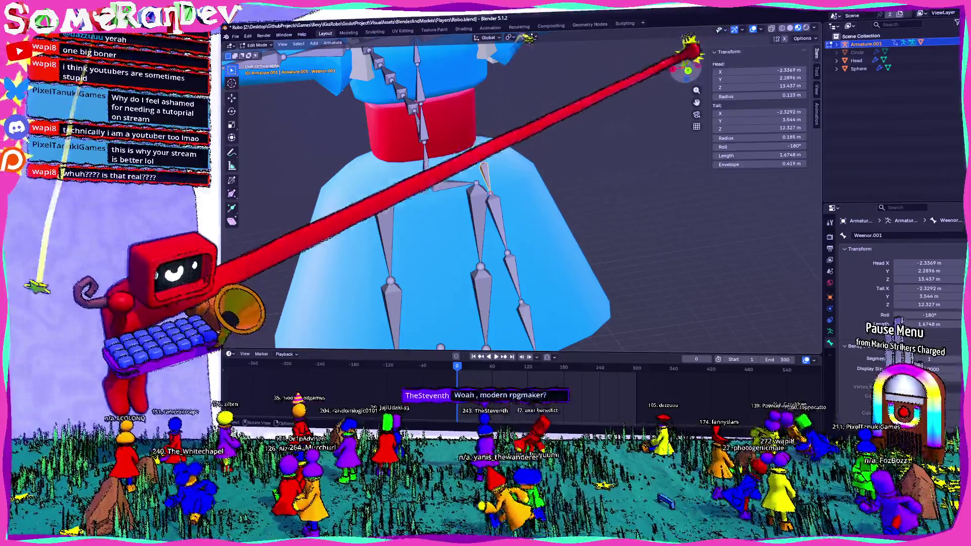
click(688, 52)
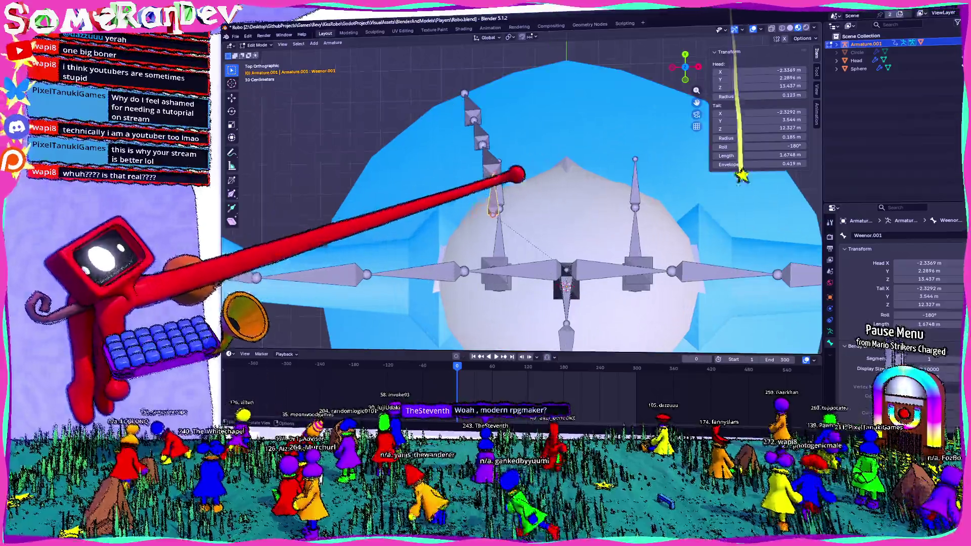
Select Weenor.004, cancel a rotation, then move its head to a new position
click(467, 129)
key(r)
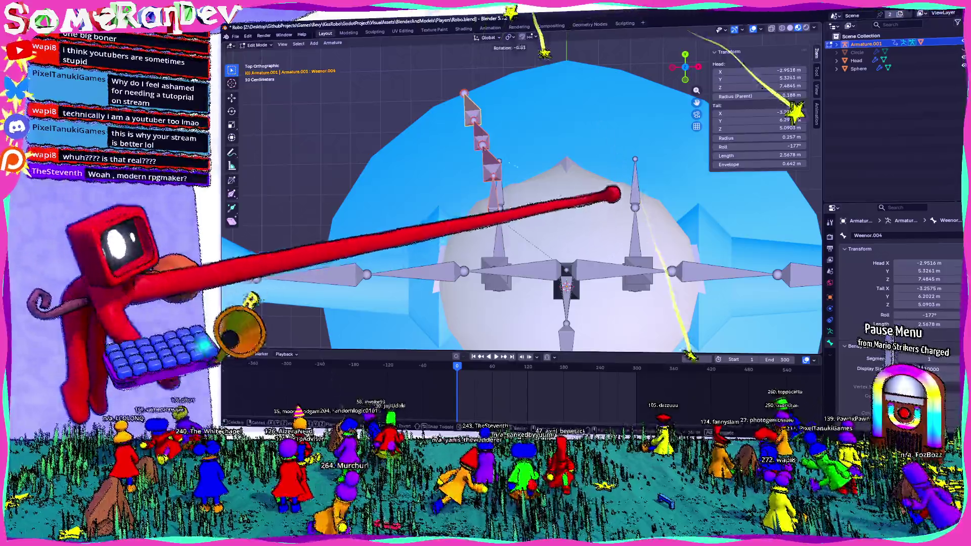
key(Escape)
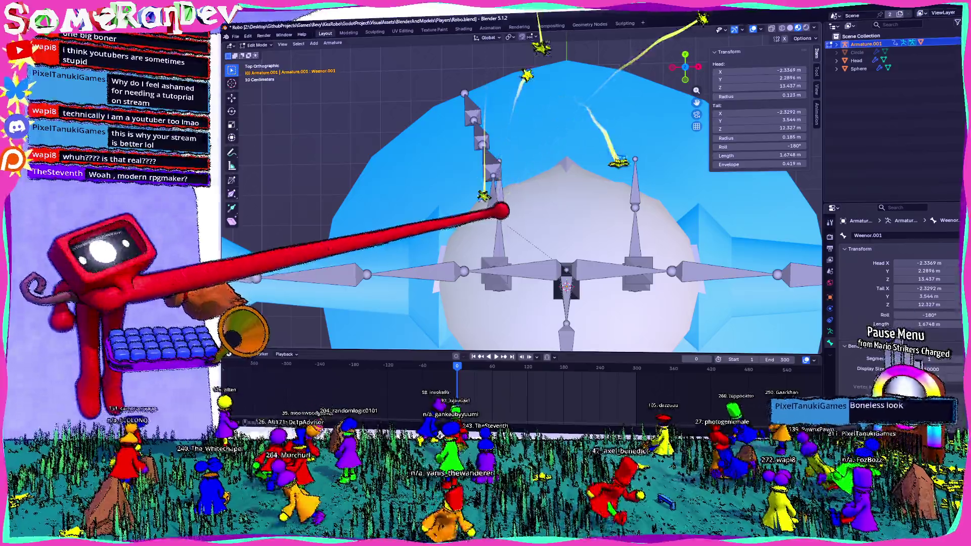
key(g)
key(Return)
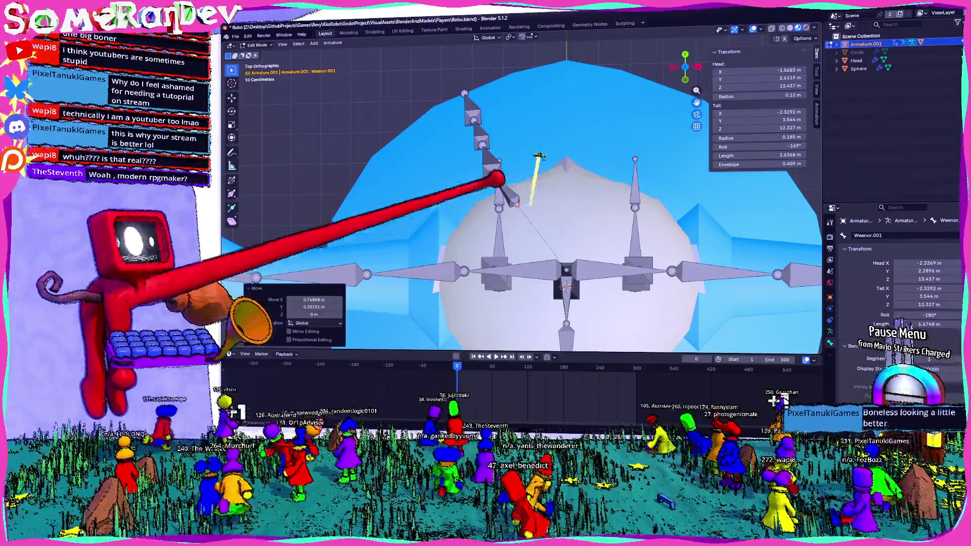
Select Weenor.002 then Weenor.001 in perspective view and open the Armature menu
click(478, 126)
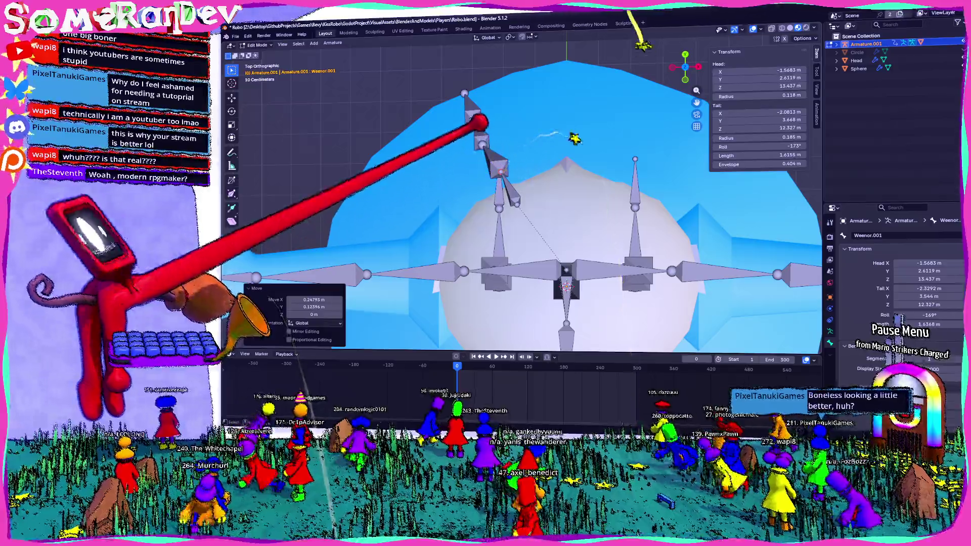
mouse_move(481, 126)
middle_down()
mouse_move(472, 133)
mouse_move(492, 243)
middle_up()
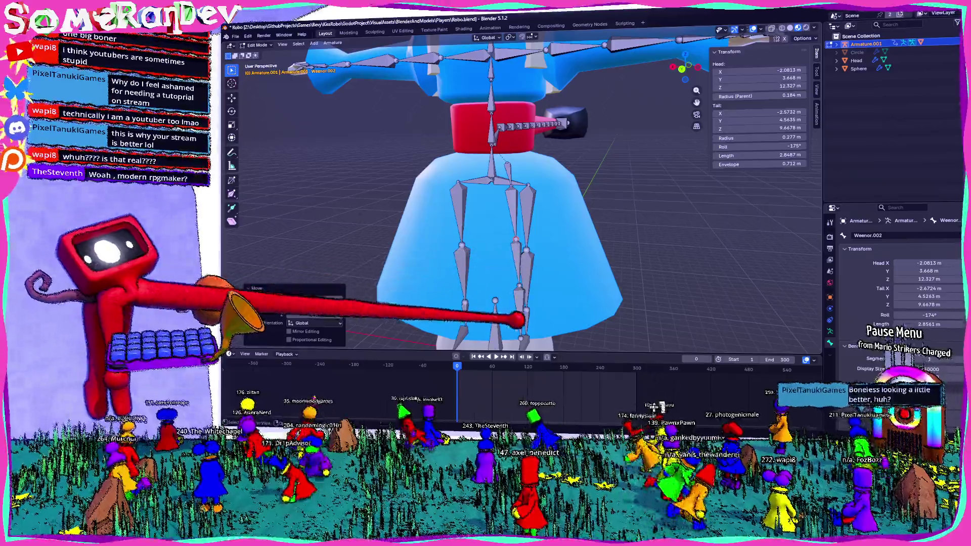
click(520, 166)
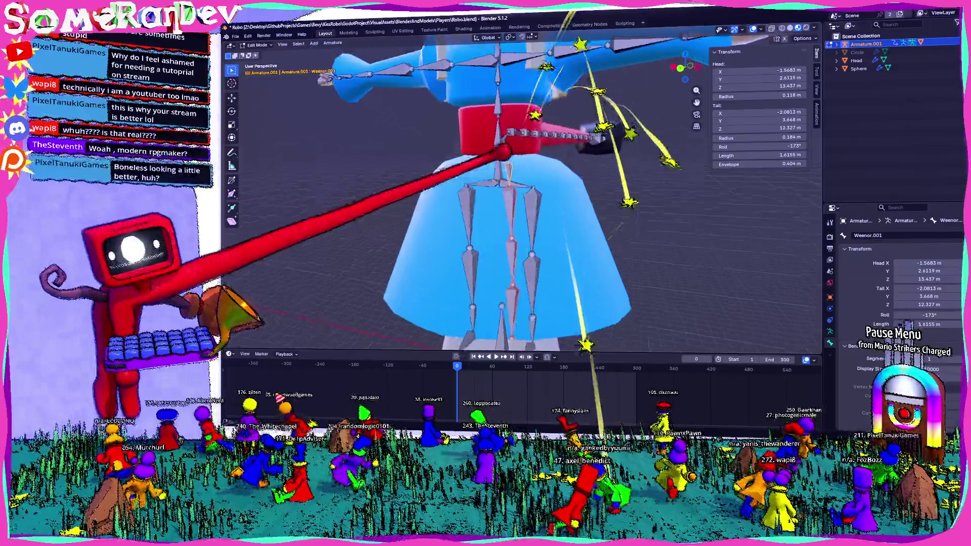
middle_drag(520, 165, 575, 130)
click(333, 43)
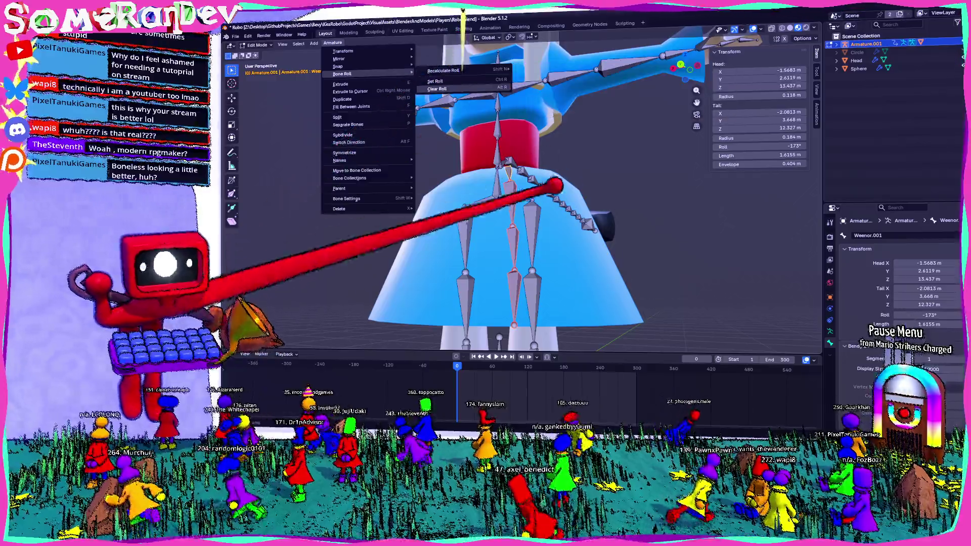
mouse_move(343, 74)
mouse_move(443, 69)
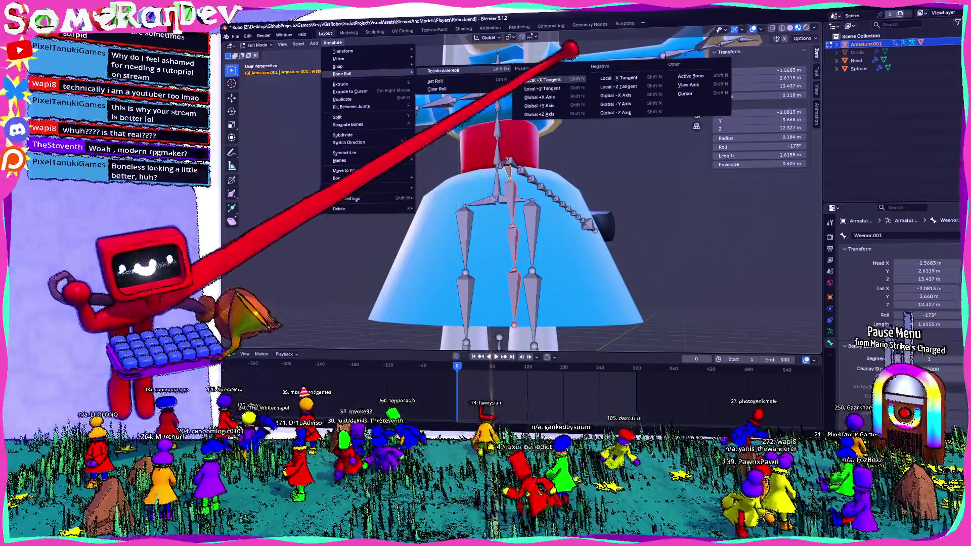
Recalculate the skirt bone's roll from the active bone and check it with X-ray on and off
click(691, 76)
mouse_move(716, 48)
middle_down()
mouse_move(676, 231)
mouse_move(574, 265)
mouse_move(597, 286)
mouse_move(514, 206)
mouse_move(516, 174)
middle_up()
key(alt+z)
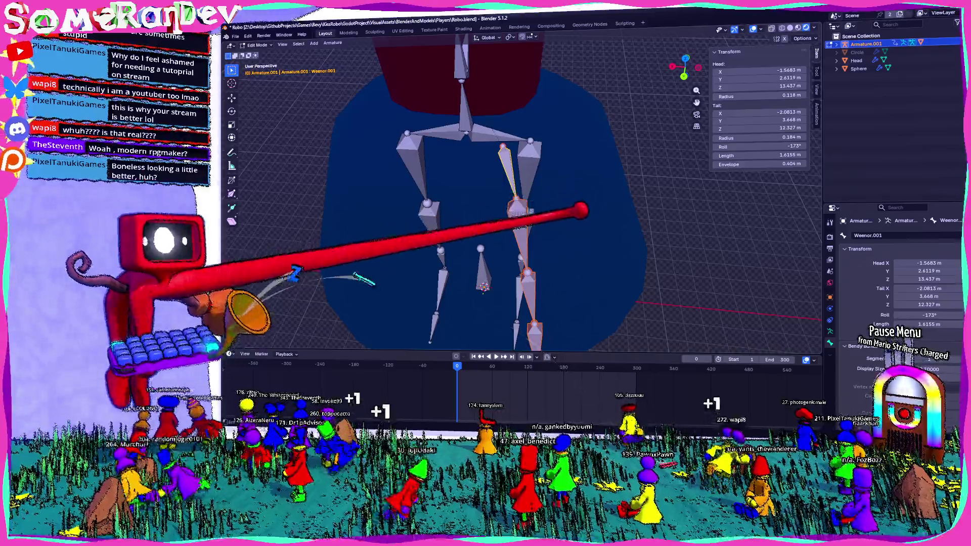
mouse_move(569, 163)
middle_down()
mouse_move(558, 143)
mouse_move(562, 197)
mouse_move(565, 153)
middle_up()
key(alt+z)
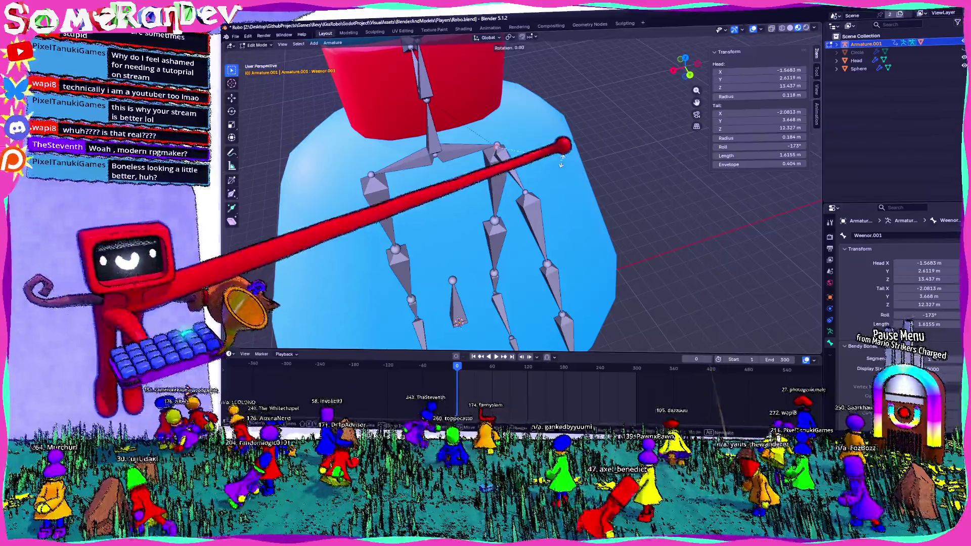
Start a Z-axis rotation of the bone, cancel it, and orbit low around the leg and skirt bones
key(r)
key(z)
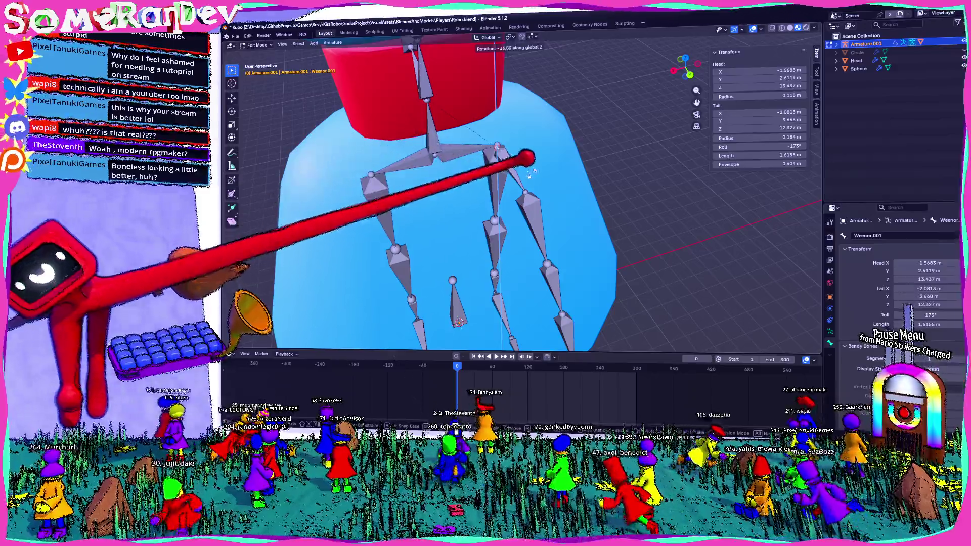
click(566, 135)
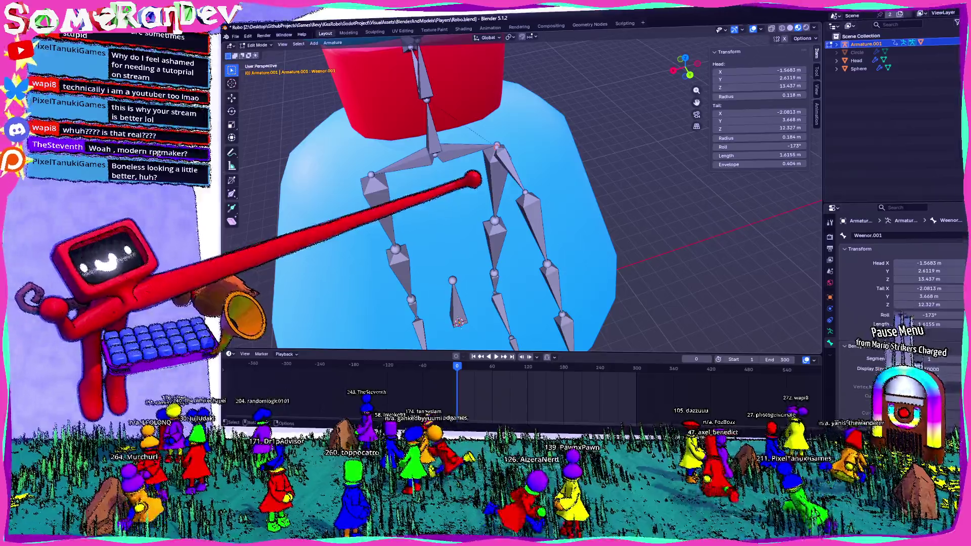
mouse_move(456, 383)
middle_down()
mouse_move(611, 275)
mouse_move(558, 310)
mouse_move(531, 299)
mouse_move(689, 109)
mouse_move(533, 245)
mouse_move(512, 237)
mouse_move(448, 273)
mouse_move(574, 276)
middle_up()
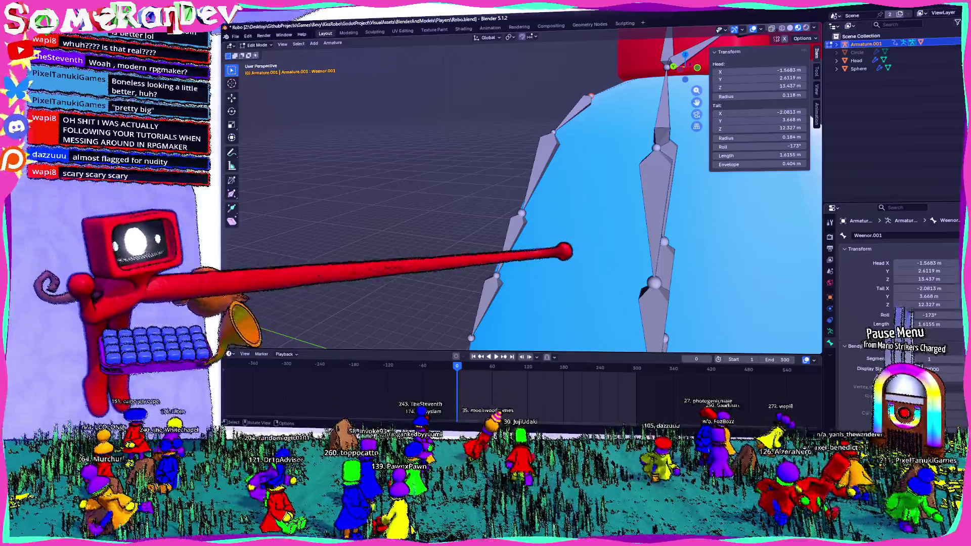
mouse_move(582, 303)
middle_down()
mouse_move(552, 260)
mouse_move(590, 271)
mouse_move(689, 269)
mouse_move(531, 265)
mouse_move(590, 284)
middle_up()
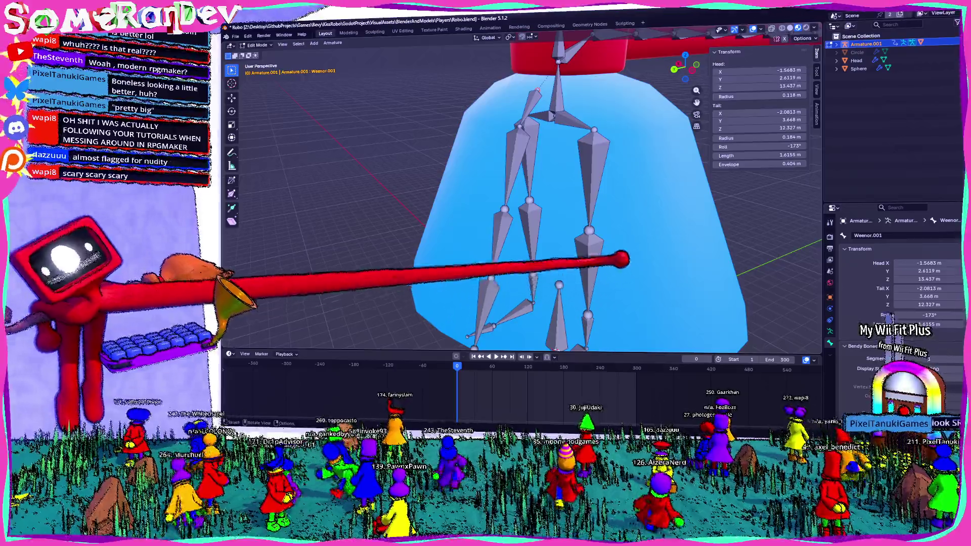
mouse_move(621, 259)
middle_down()
mouse_move(640, 271)
mouse_move(553, 243)
middle_up()
scroll(554, 243, up, 4)
mouse_move(661, 228)
middle_down()
mouse_move(702, 232)
mouse_move(640, 269)
mouse_move(586, 228)
mouse_move(582, 191)
mouse_move(543, 183)
mouse_move(549, 174)
mouse_move(434, 217)
mouse_move(548, 293)
mouse_move(584, 269)
middle_up()
scroll(640, 269, down, 3)
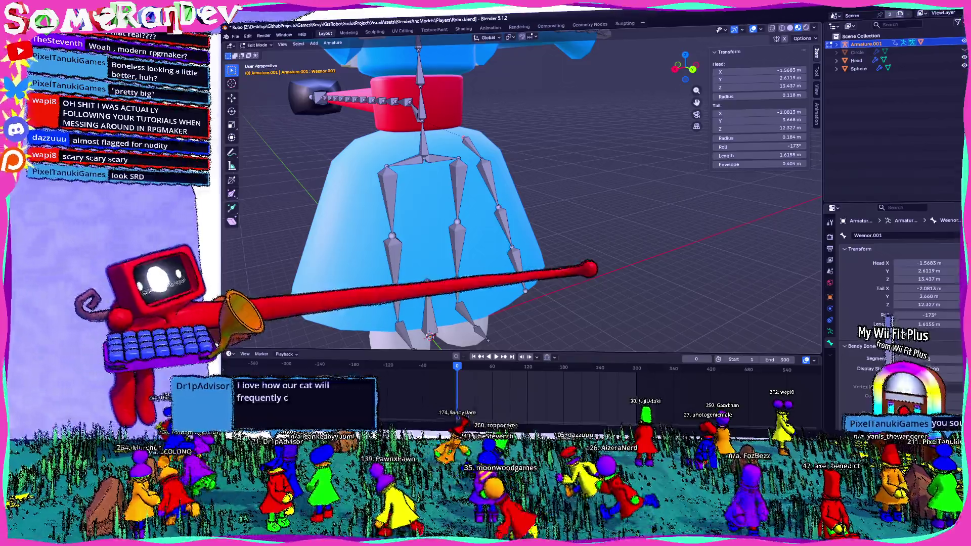
mouse_move(584, 269)
middle_down()
mouse_move(516, 251)
mouse_move(532, 262)
middle_up()
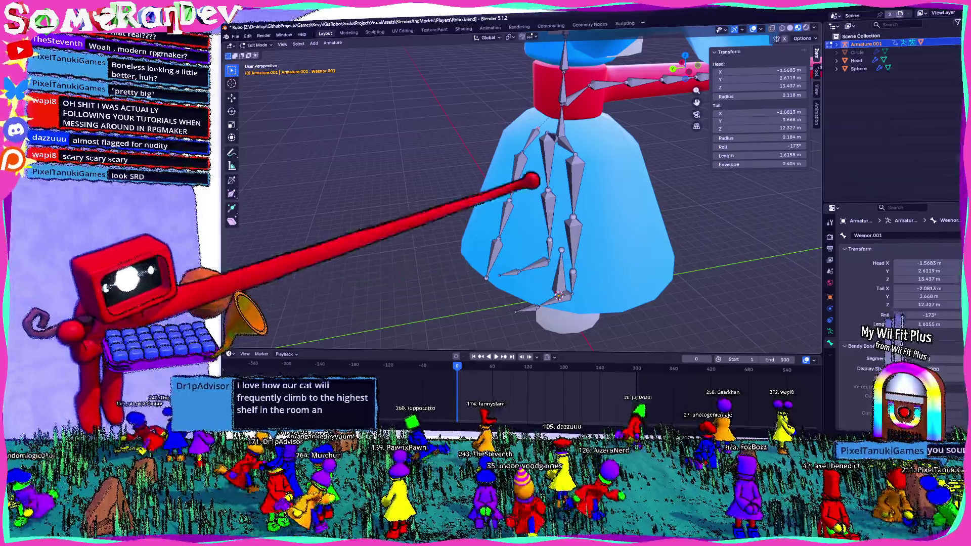
mouse_move(570, 223)
middle_down()
mouse_move(690, 223)
mouse_move(605, 219)
mouse_move(542, 185)
middle_up()
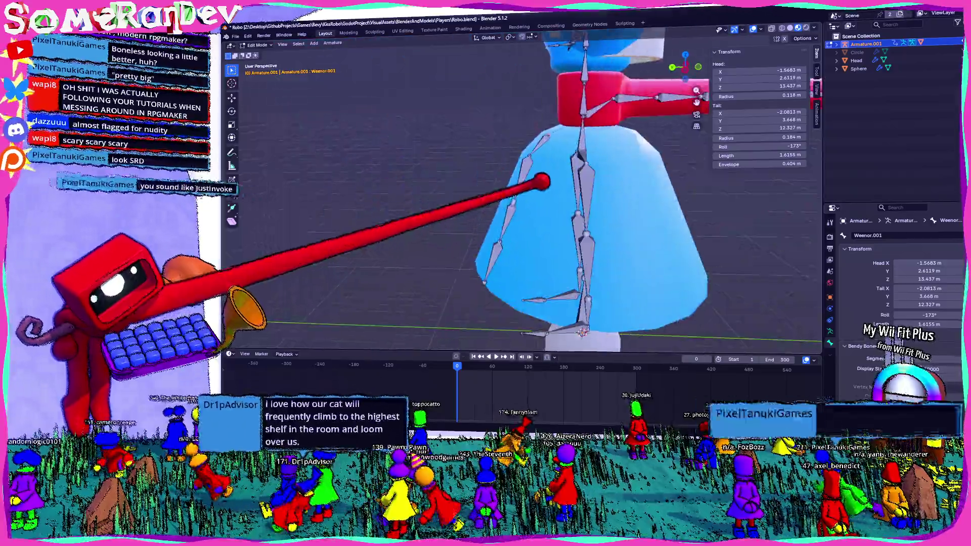
scroll(554, 223, up, 3)
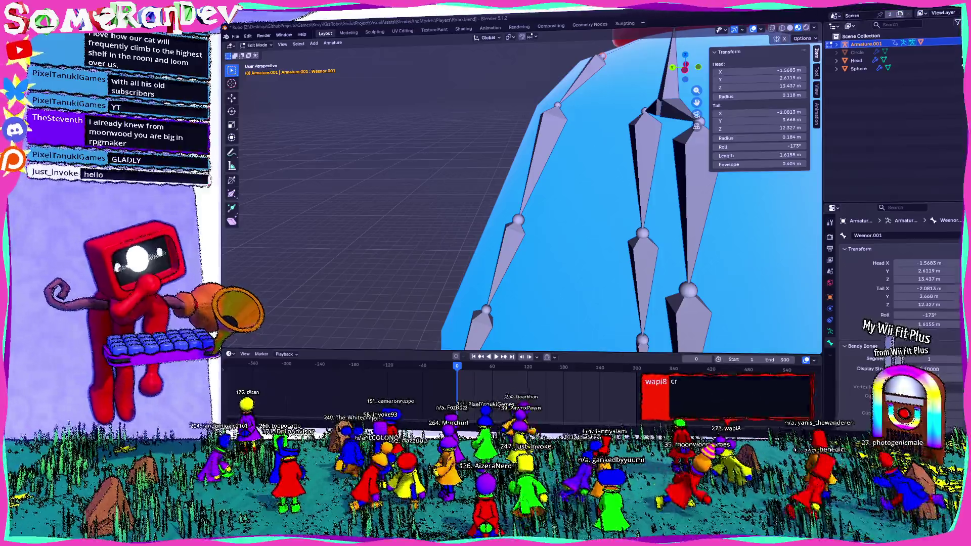
scroll(525, 189, down, 5)
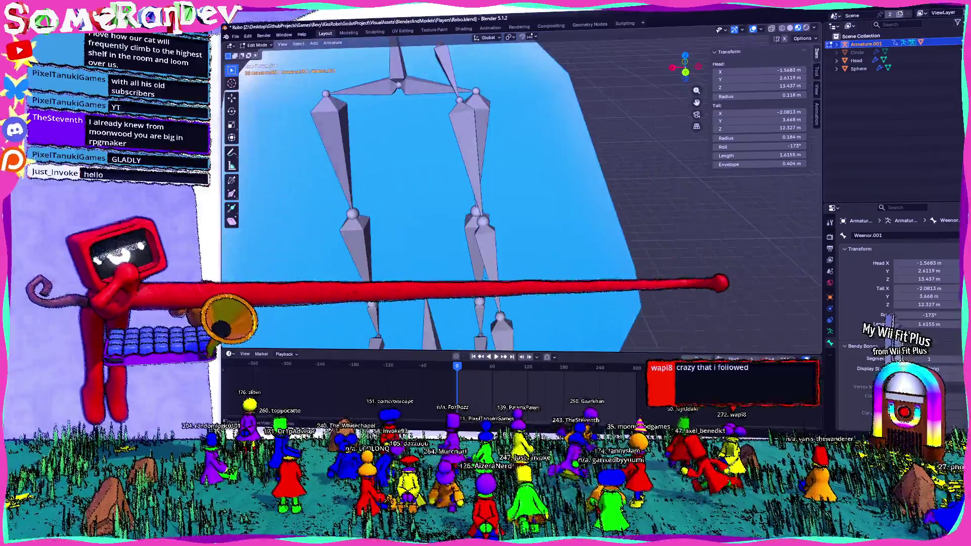
Orbit to a front view of the skirt bones, then switch over to the Godot editor
mouse_move(524, 190)
middle_down()
mouse_move(629, 263)
mouse_move(710, 293)
middle_up()
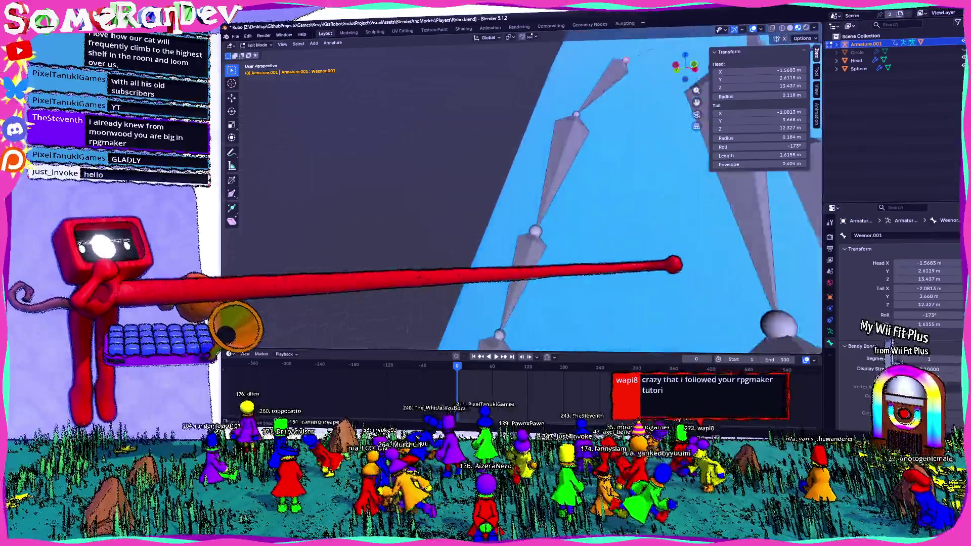
scroll(524, 190, down, 4)
mouse_move(524, 190)
middle_down()
mouse_move(456, 198)
mouse_move(531, 198)
mouse_move(485, 189)
mouse_move(455, 227)
middle_up()
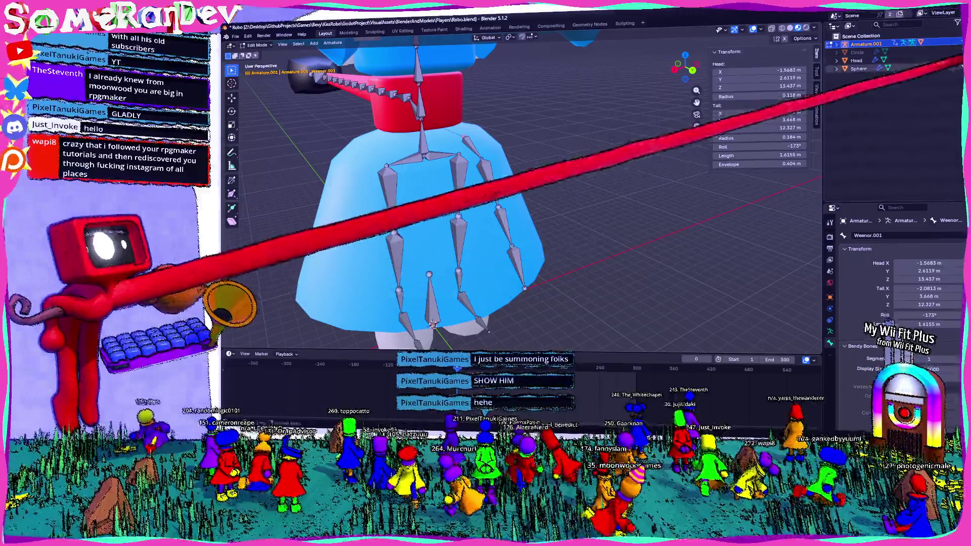
key(alt+Tab)
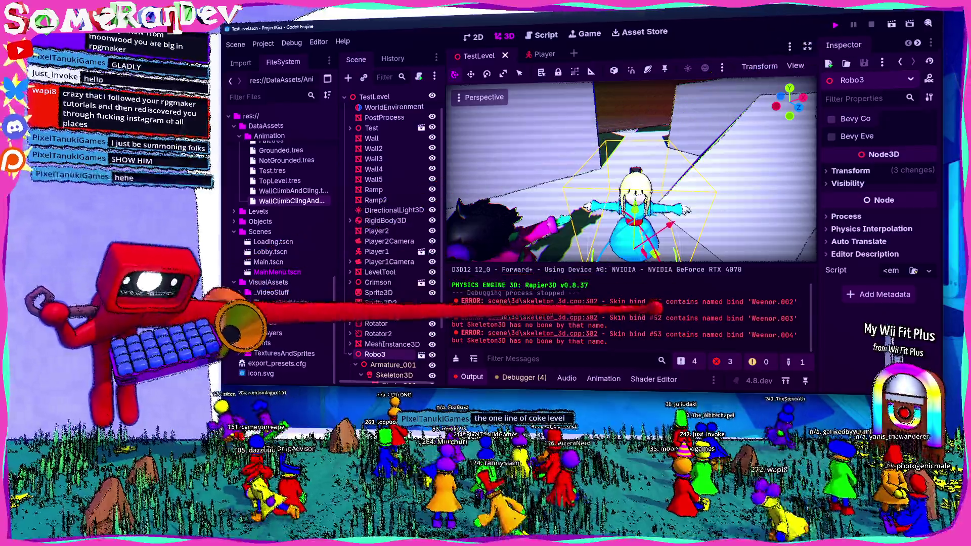
Run the Godot project with F5 so the skirted robot loads into the test level
key(F5)
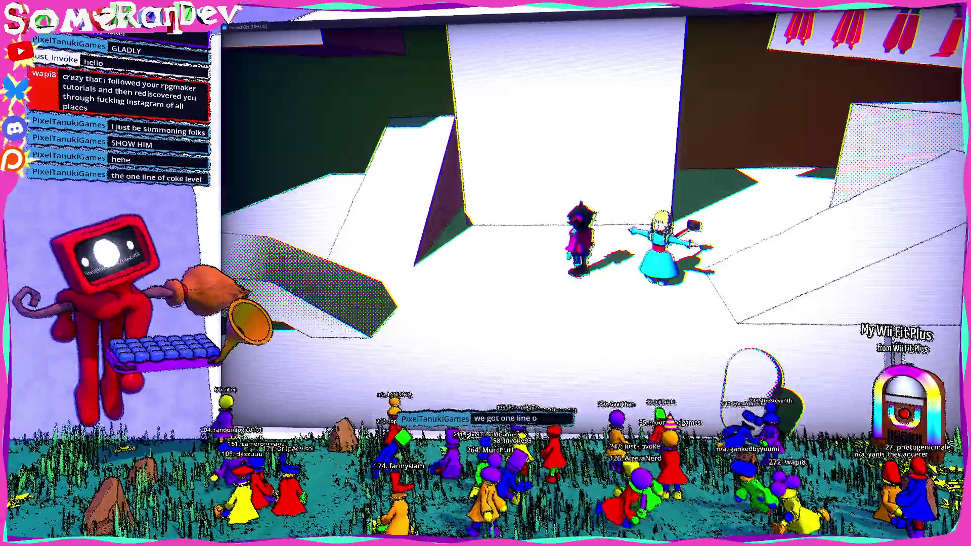
Play-test climbing the walls and white block, running the platforms and dropping to the lower floor
key(w)
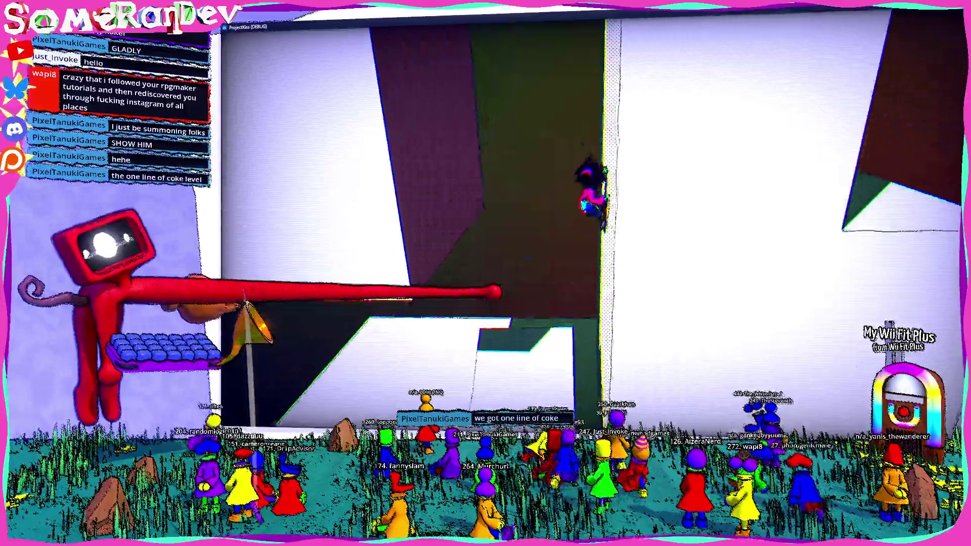
key(w)
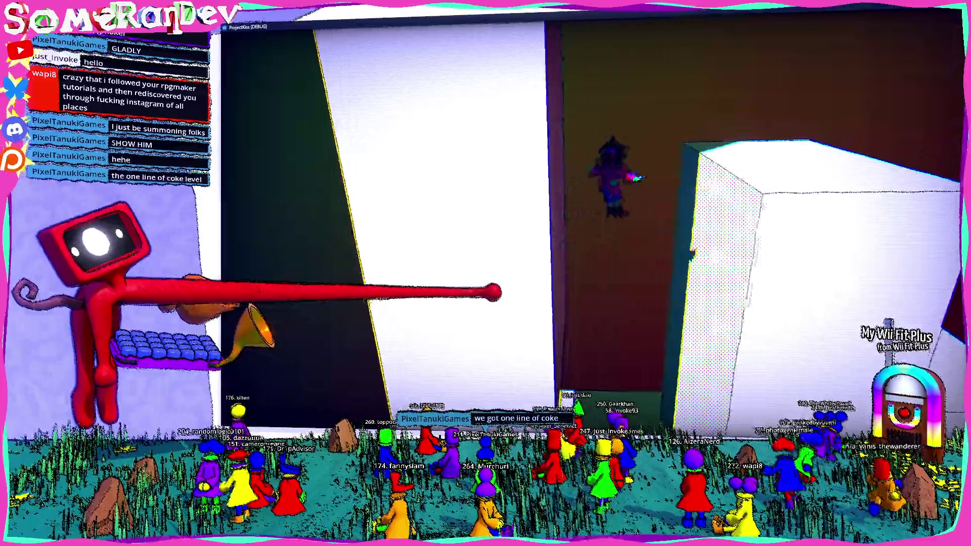
key(w)
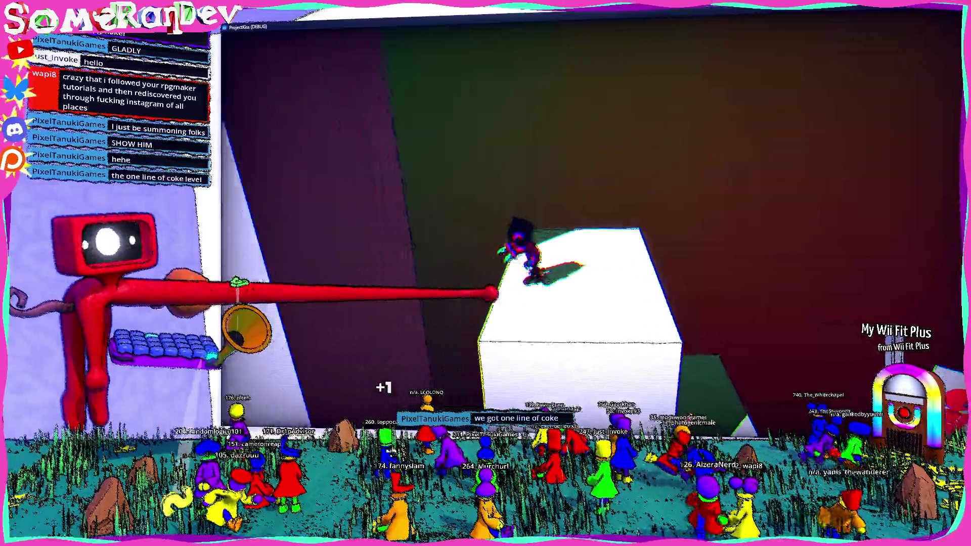
key(w)
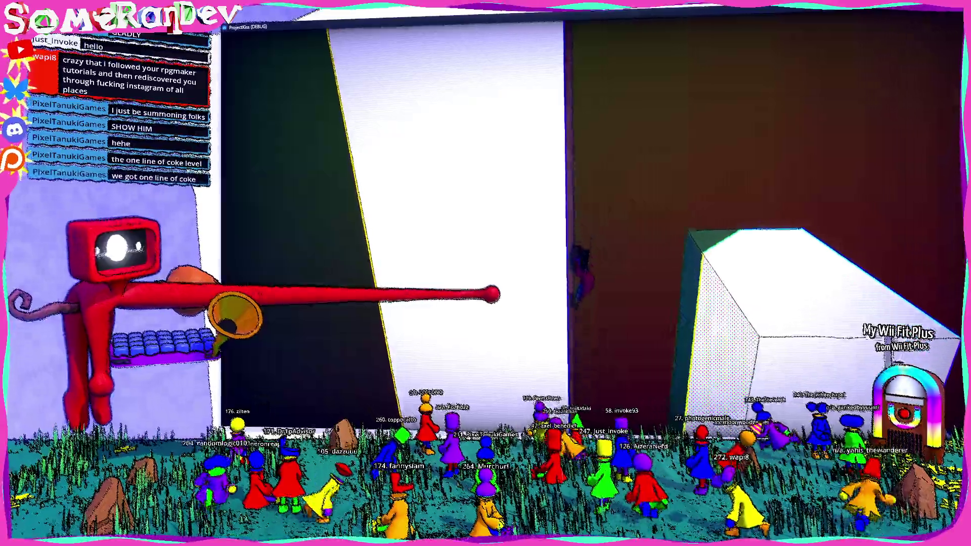
key(w)
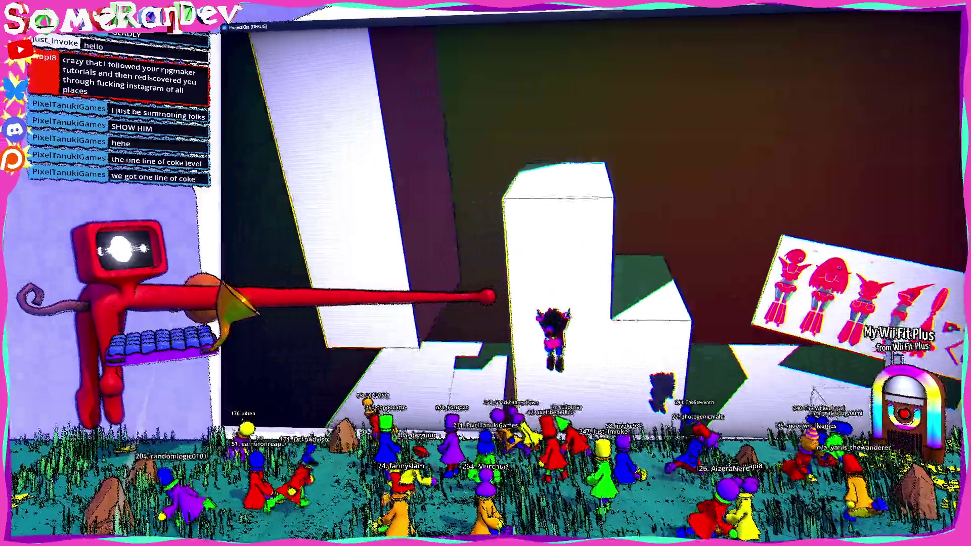
key(w)
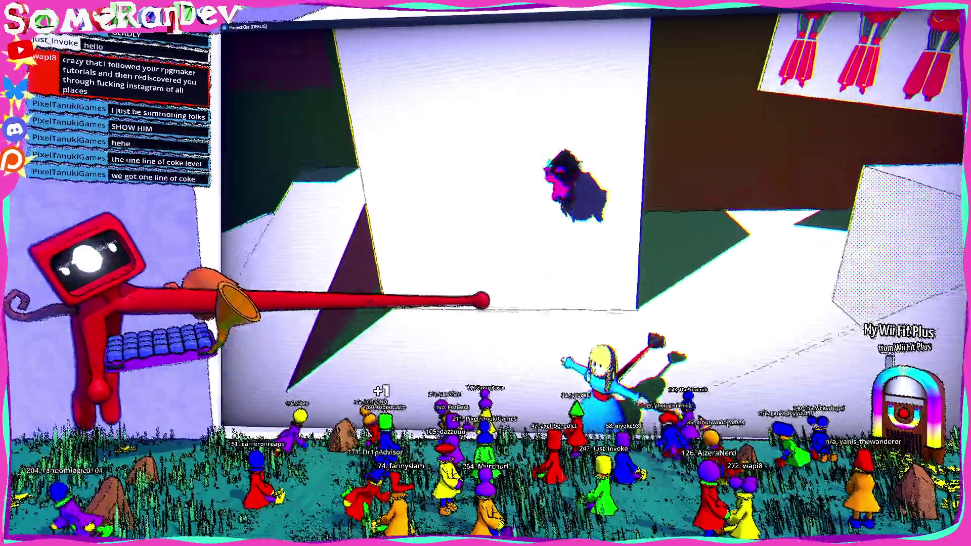
key(w)
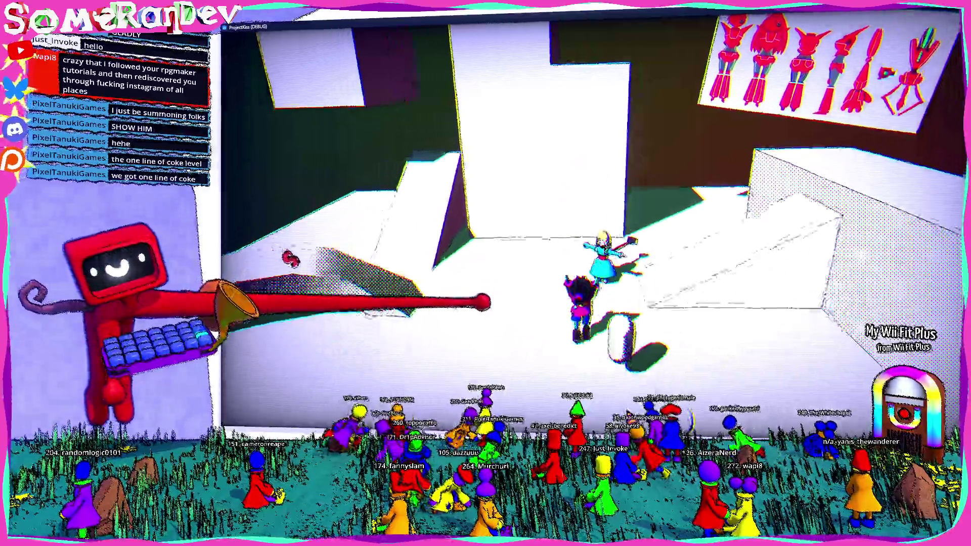
key(w)
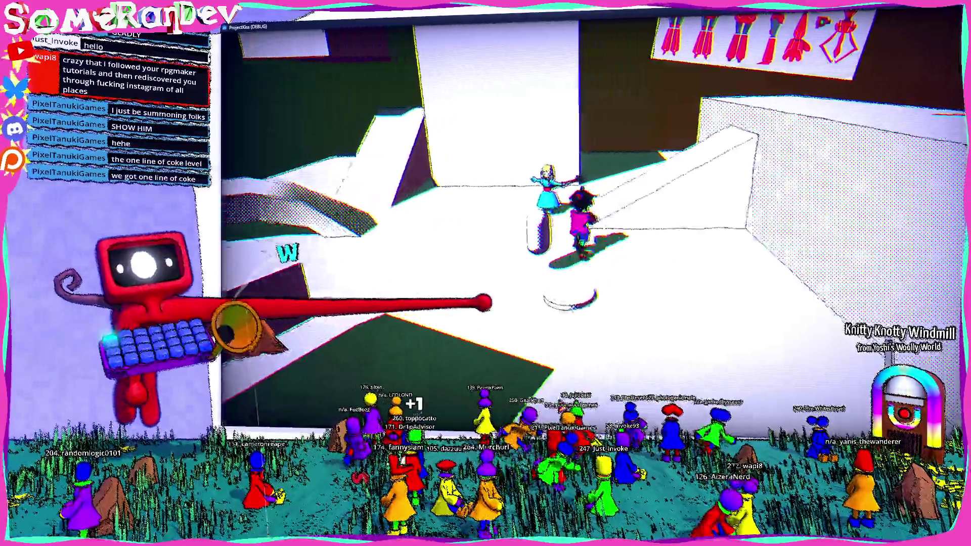
key(w)
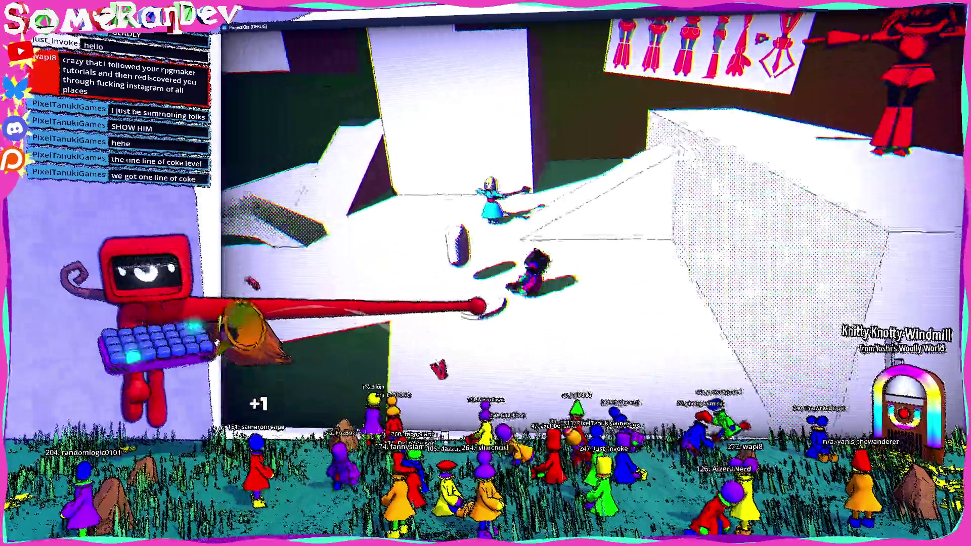
key(w)
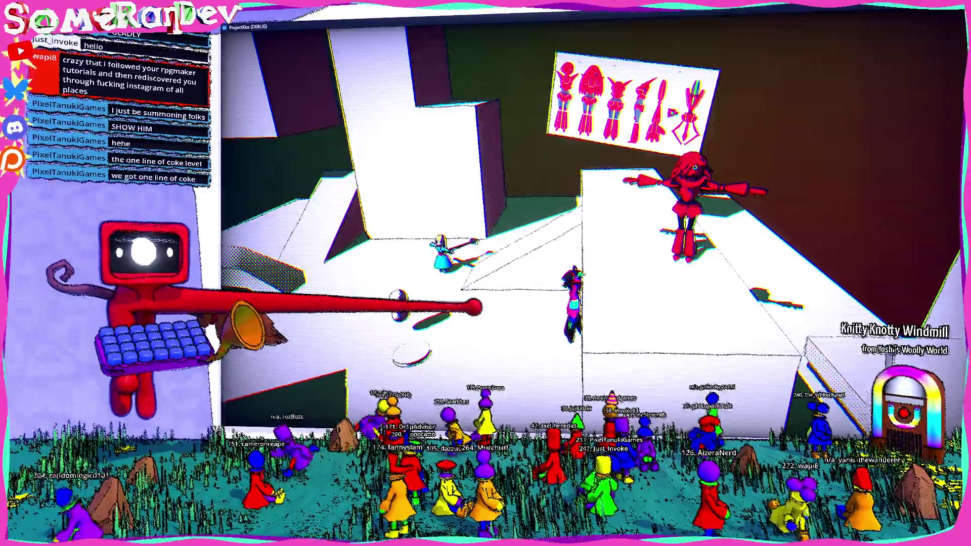
key(s)
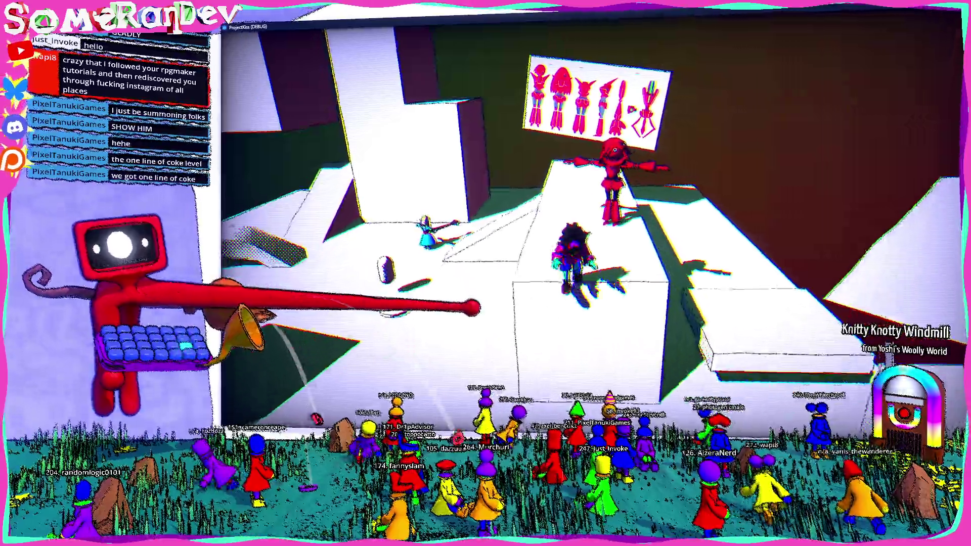
Run the raised platform past the blue doll and red robot, climbing on and dropping off the blocks
key(w)
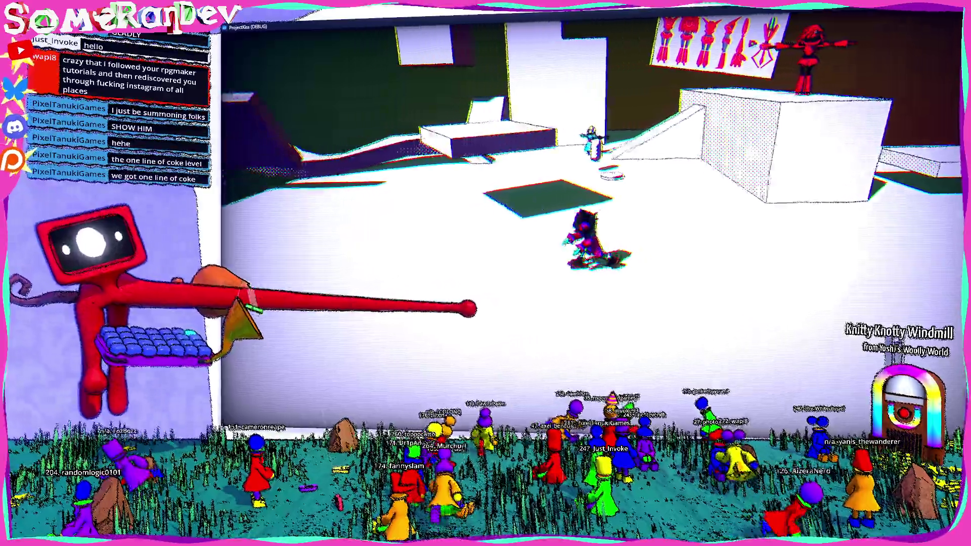
key(w)
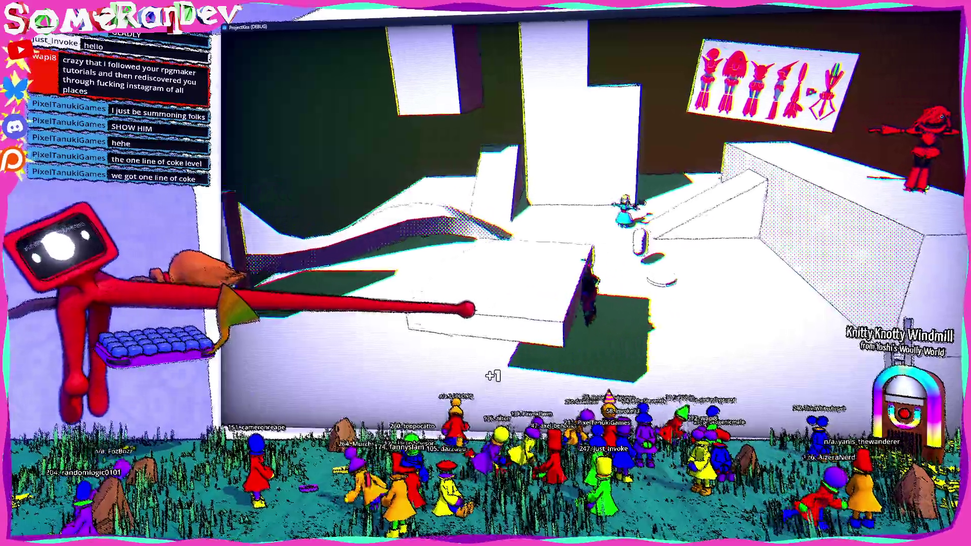
key(w)
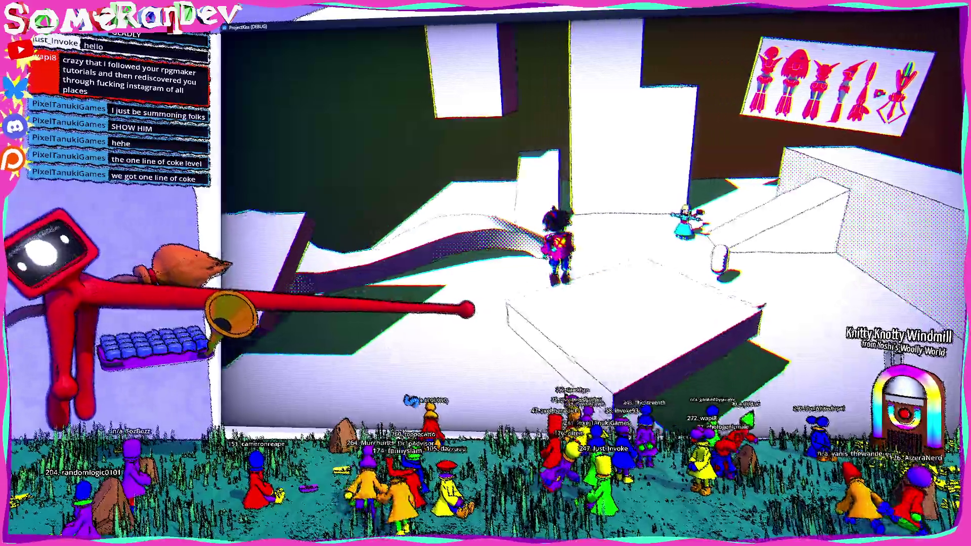
key(w)
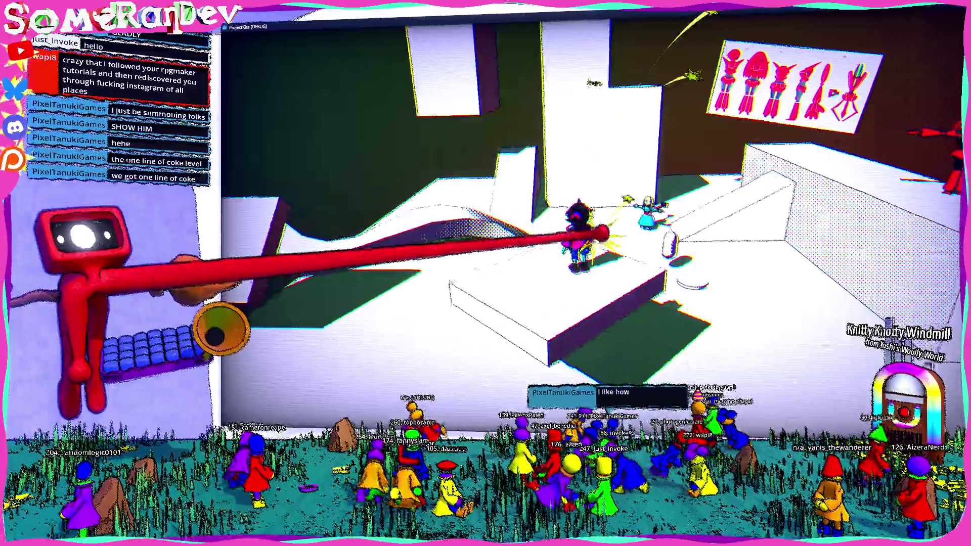
key(w)
key(w)
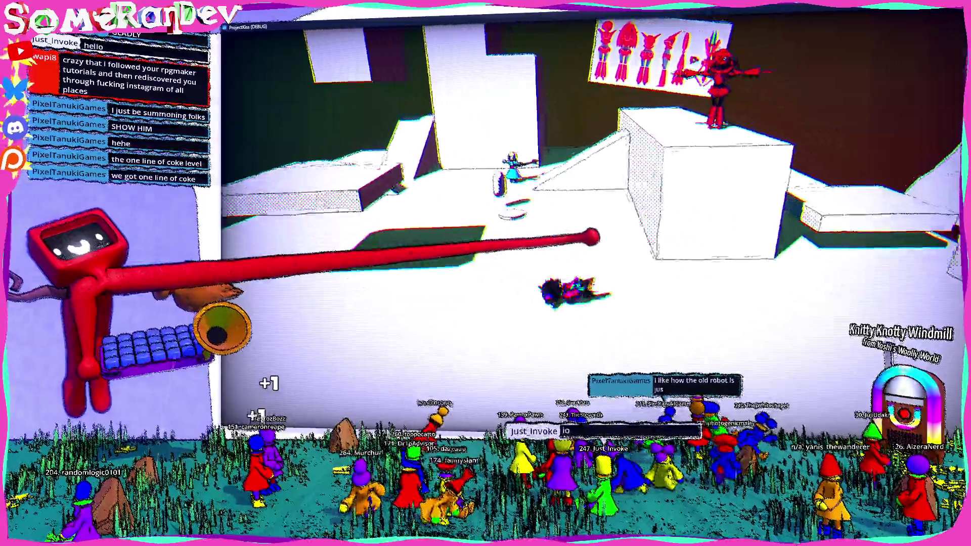
key(w)
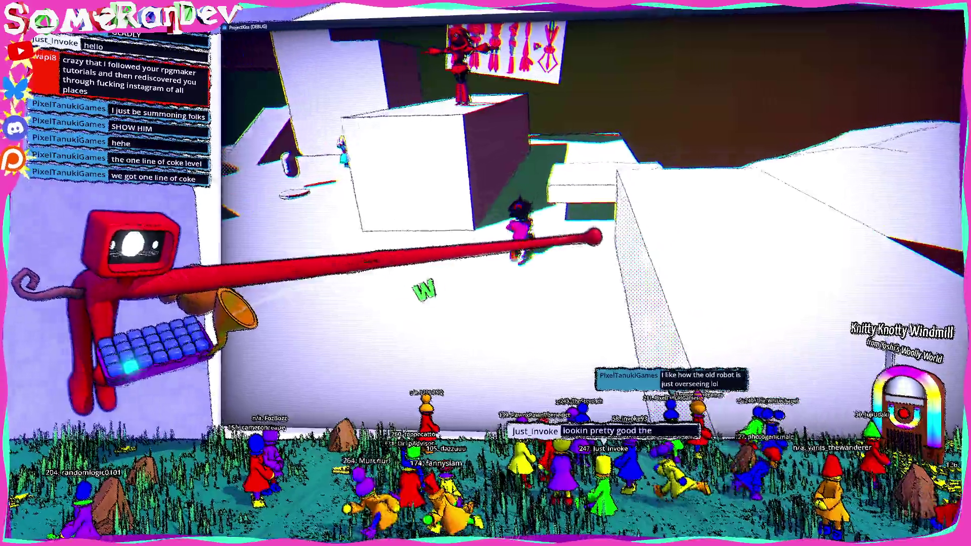
key(w)
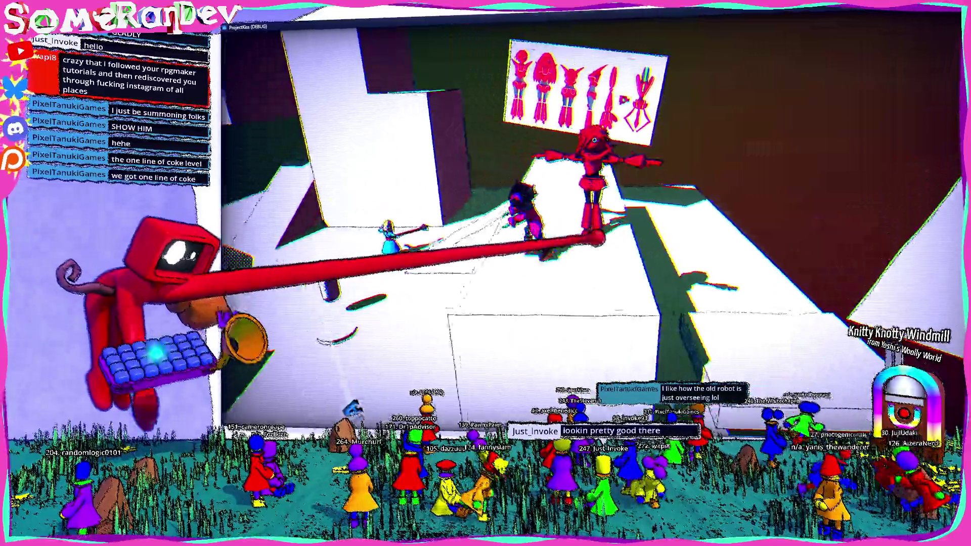
key(w)
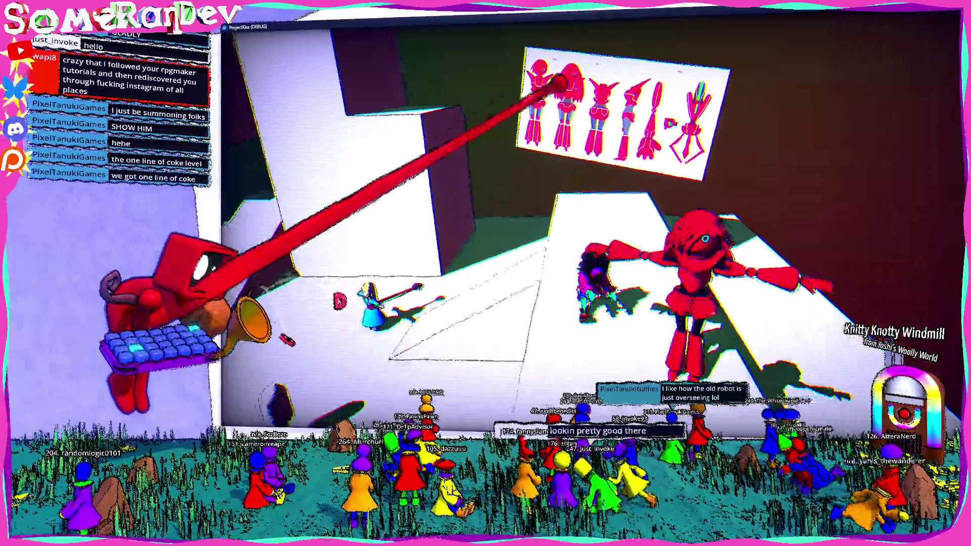
key(s)
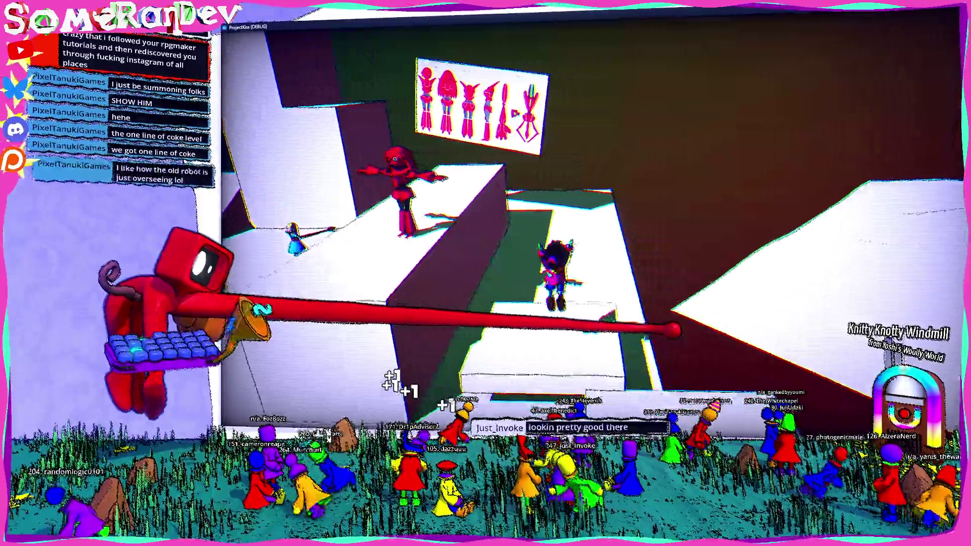
key(w)
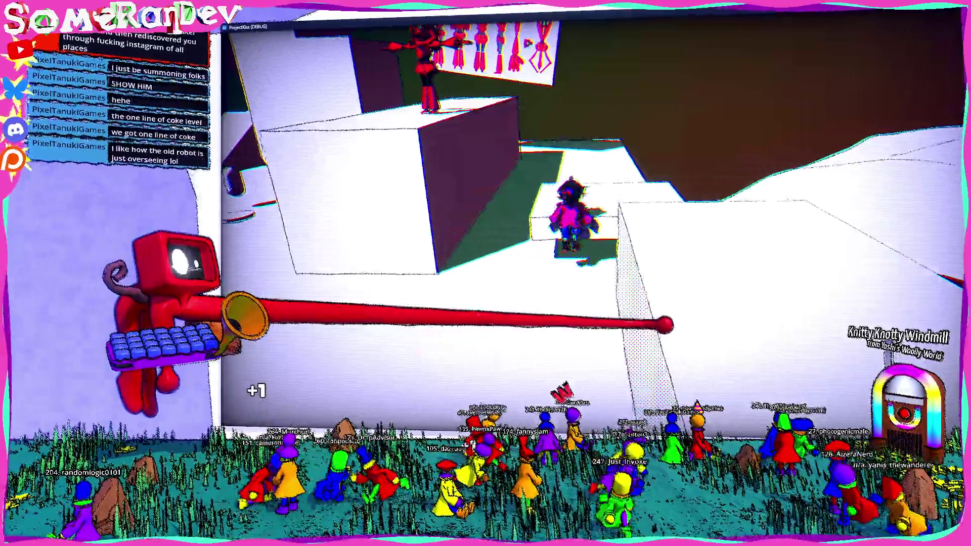
key(w)
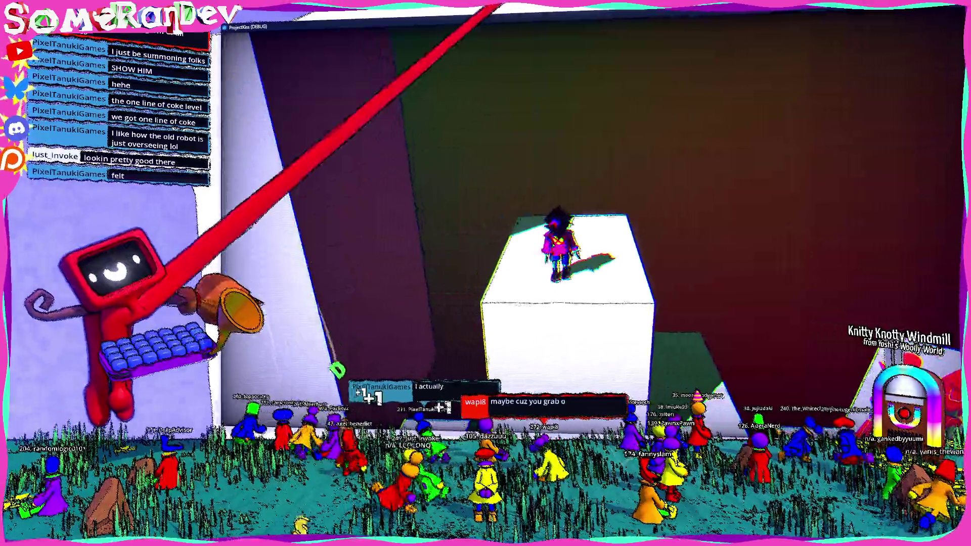
Un-maximize and close the running game window, then switch back to Blender
double_click(532, 26)
click(779, 60)
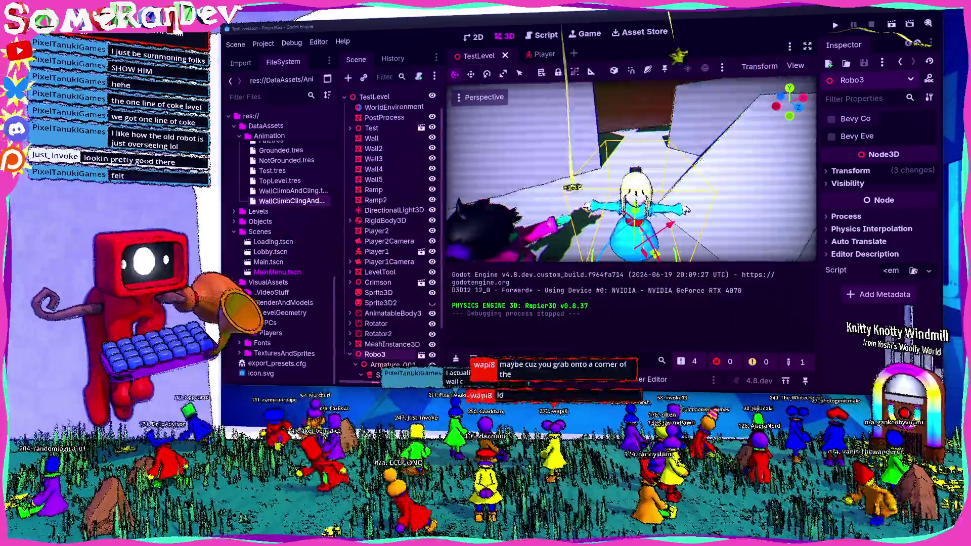
key(alt+Tab)
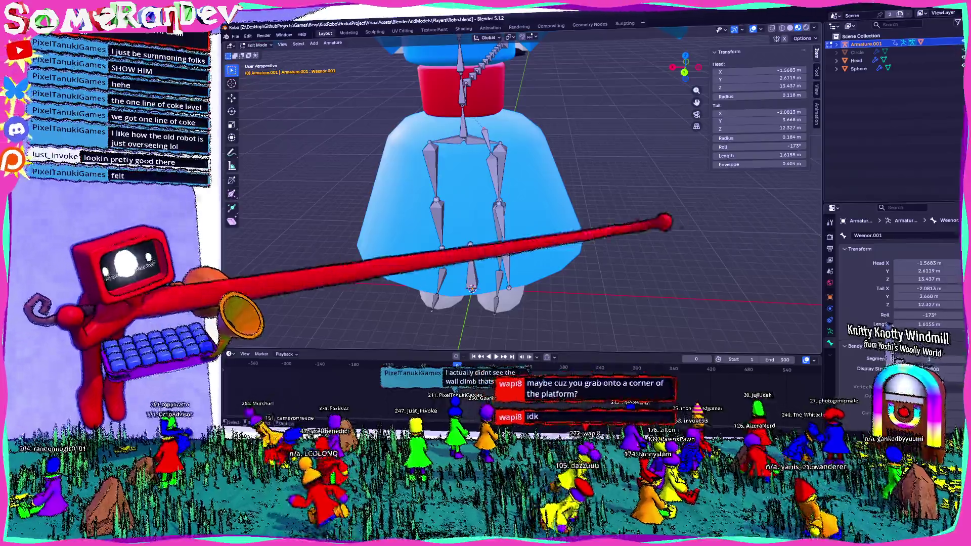
Orbit around the skirt bones from several sides, then bring up the Scripting workspace
mouse_move(664, 222)
middle_down()
mouse_move(553, 401)
mouse_move(466, 337)
mouse_move(715, 277)
mouse_move(546, 211)
mouse_move(485, 243)
mouse_move(447, 217)
middle_up()
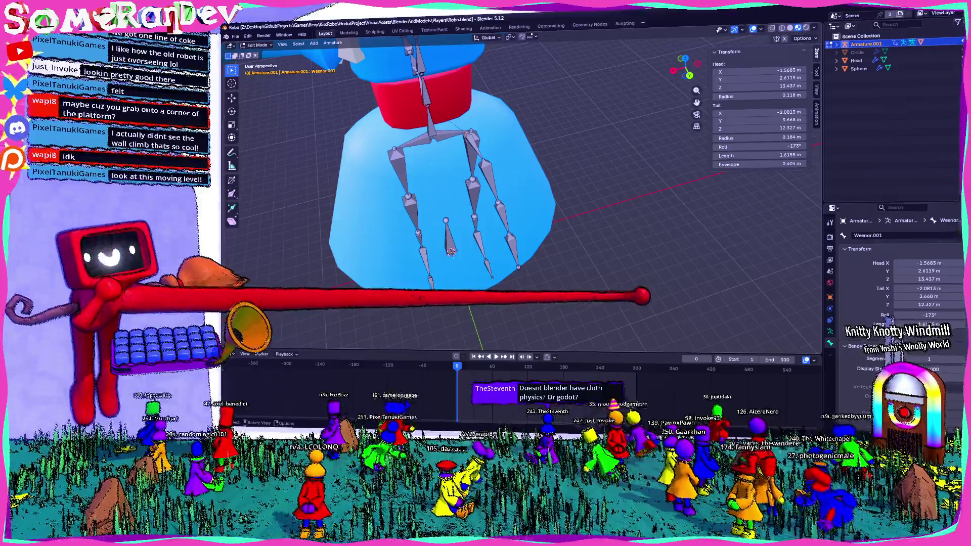
middle_drag(449, 198, 501, 189)
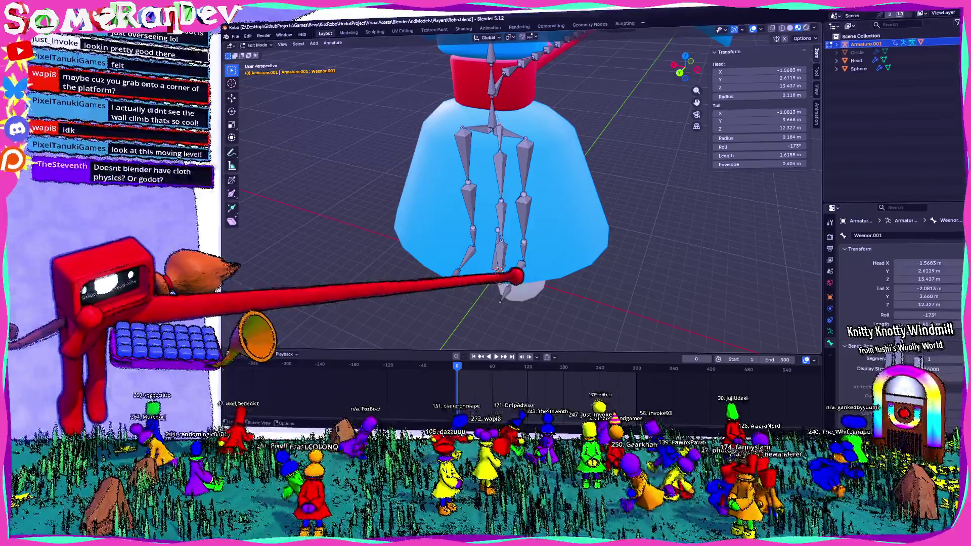
mouse_move(512, 276)
middle_down()
mouse_move(507, 294)
mouse_move(546, 251)
middle_up()
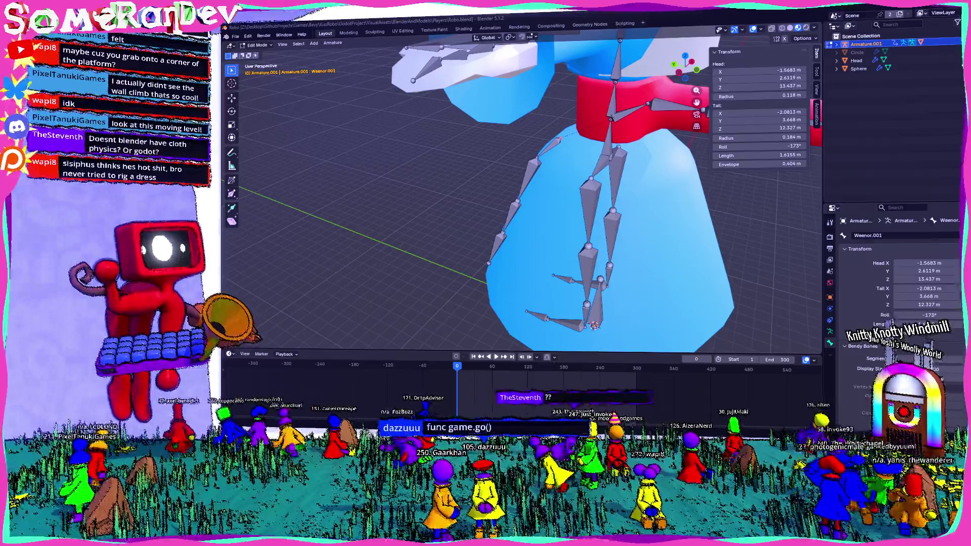
click(625, 23)
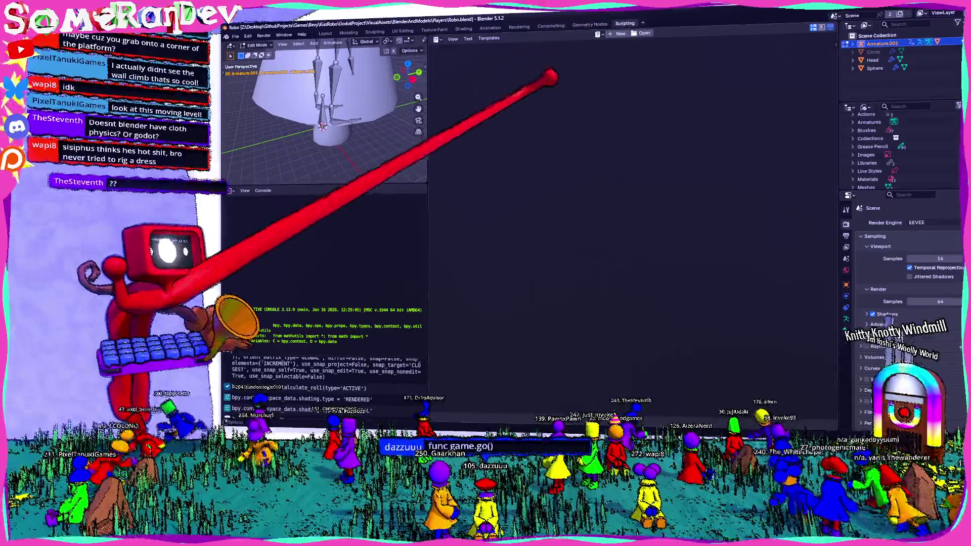
Run a new 'func game.go()' script with Alt+P, clear and delete it, and return to the main workspace
click(619, 33)
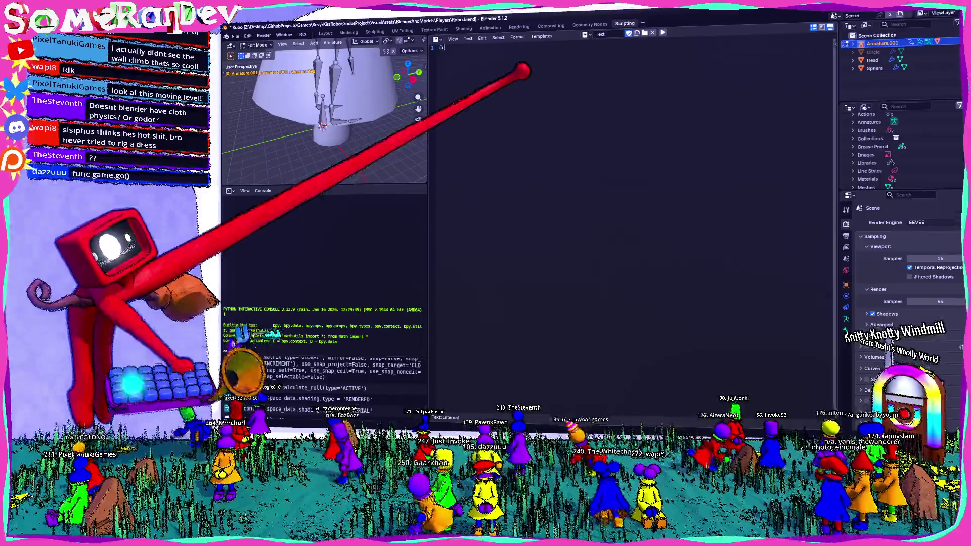
text(func game.go())
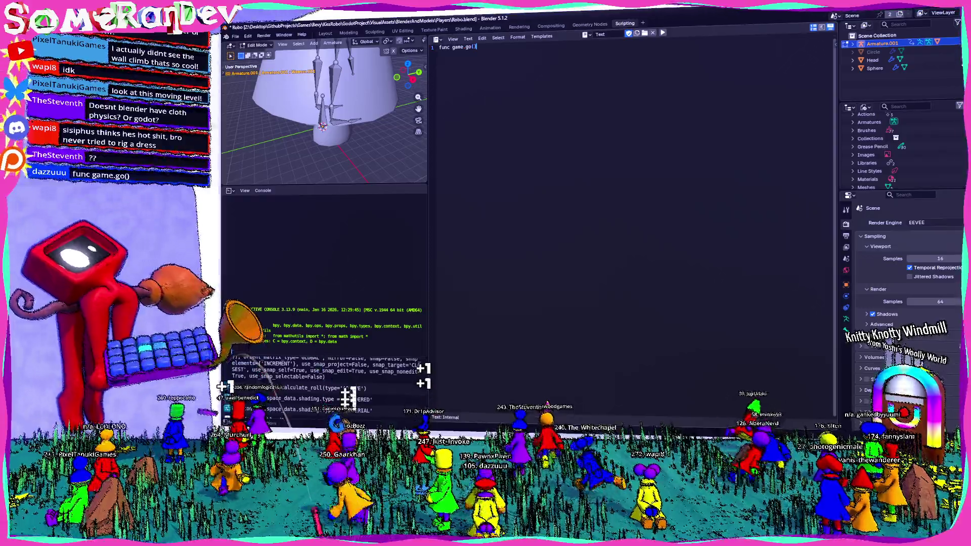
ctrl+scroll(531, 77, up, 5)
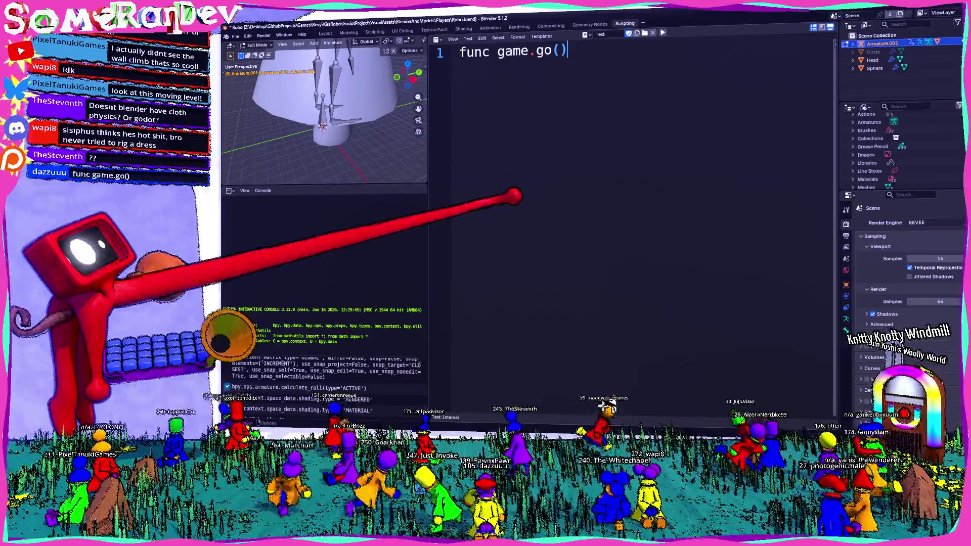
key(alt+p)
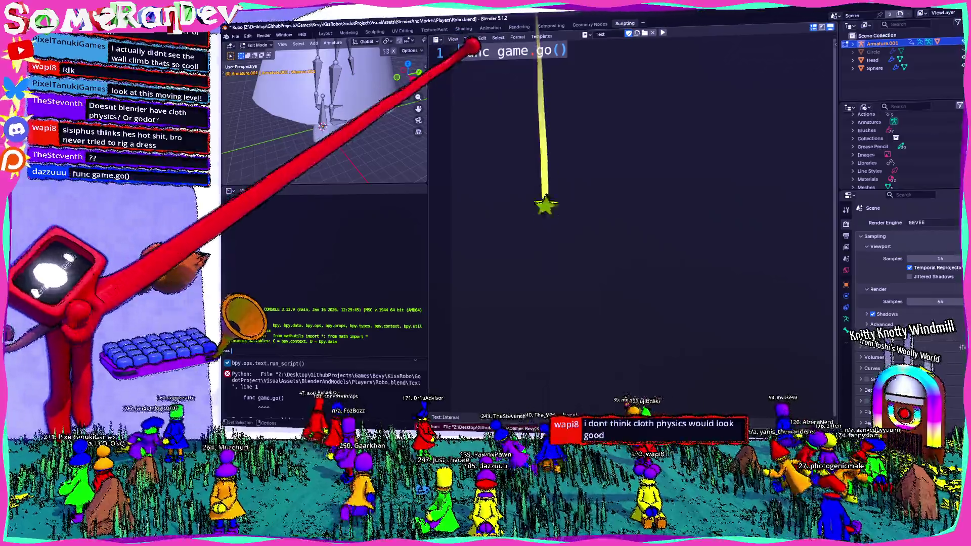
key(BackSpace)
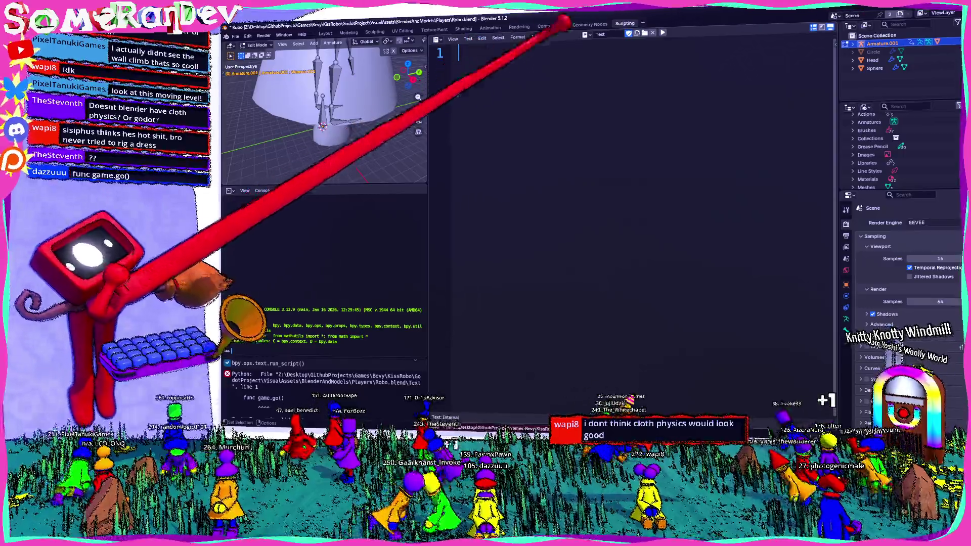
click(645, 34)
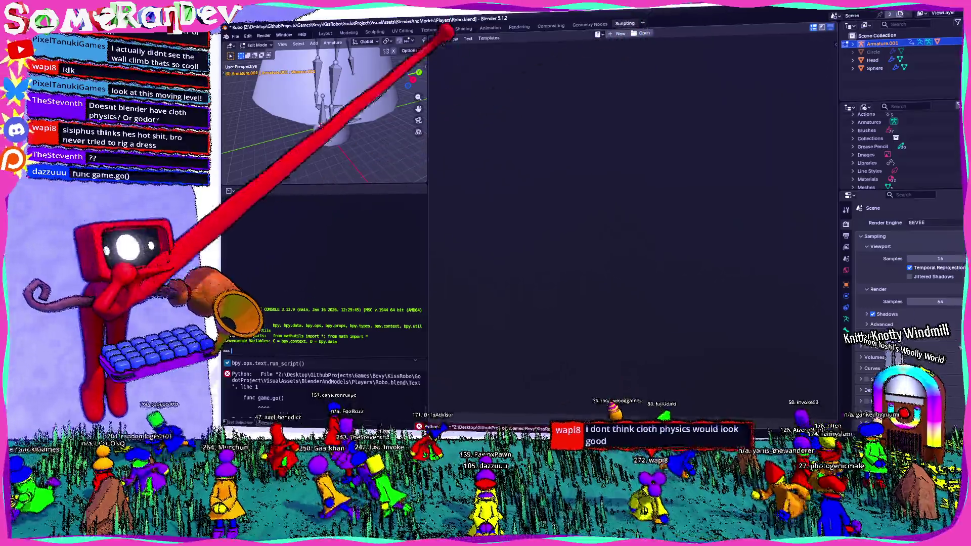
click(324, 34)
Save the robot scene, orbit to a front view of the skirt bones, then switch to the browser
middle_drag(524, 228, 471, 198)
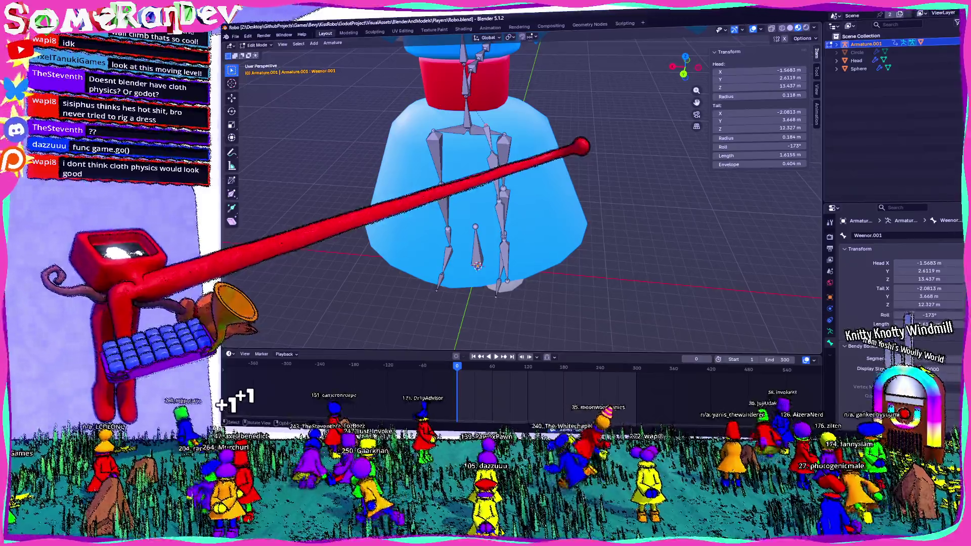
key(ctrl+s)
middle_drag(486, 227, 516, 212)
mouse_move(483, 158)
middle_down()
mouse_move(463, 141)
mouse_move(397, 134)
mouse_move(630, 207)
middle_up()
mouse_move(486, 228)
middle_down()
mouse_move(455, 197)
mouse_move(486, 228)
middle_up()
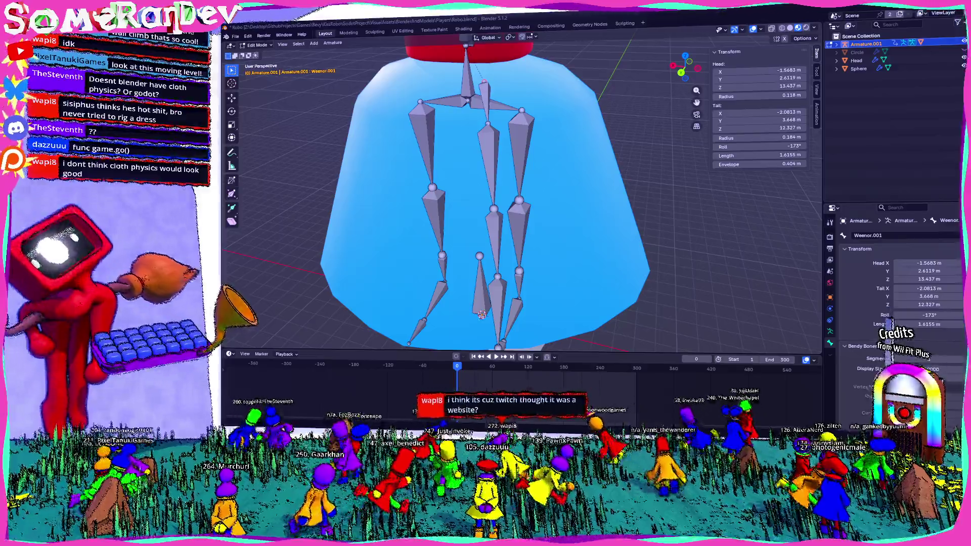
key(alt+Tab)
Search a new tab for a Blender face-bone add-on and open the Bone Widget and 80 Level results
key(ctrl+t)
text(blwens)
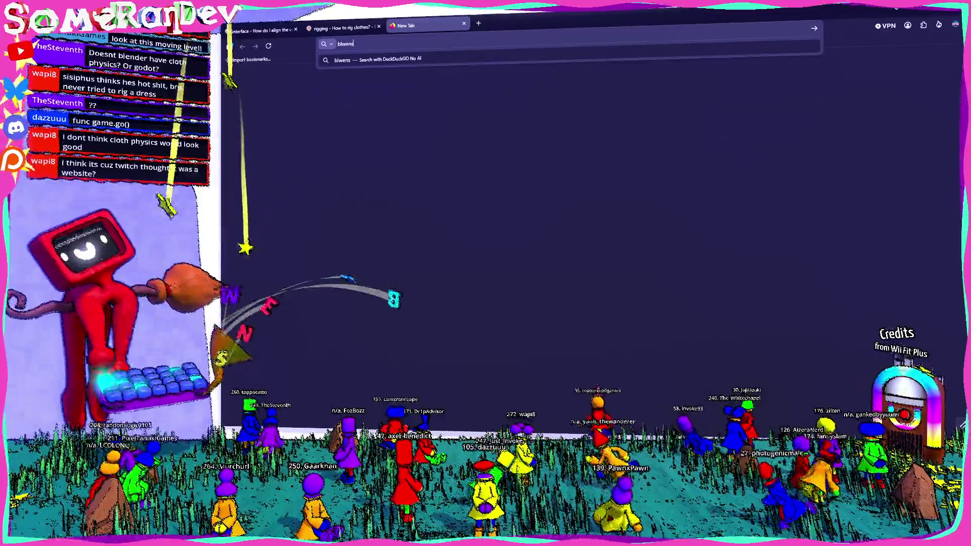
key(BackSpace)
key(BackSpace)
key(BackSpace)
text(ender addon)
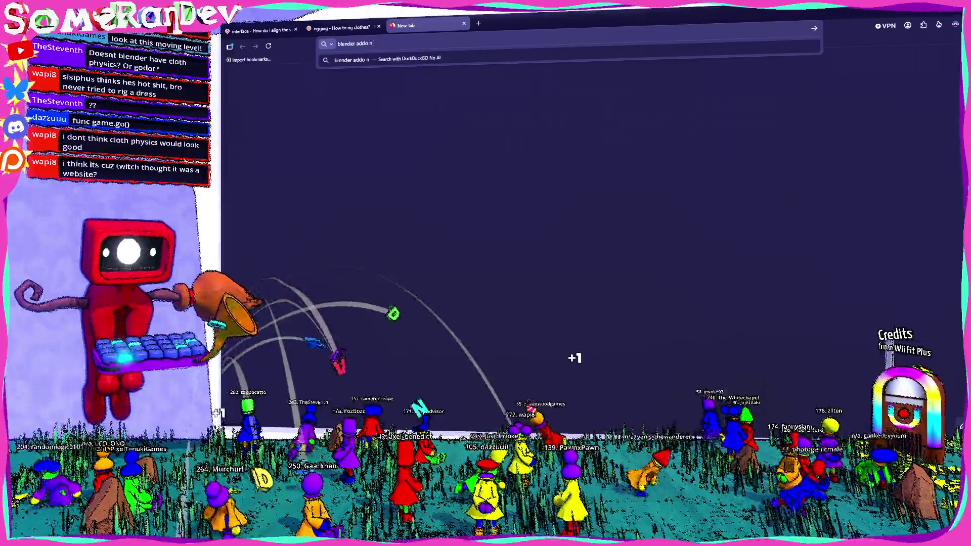
text( to add bones)
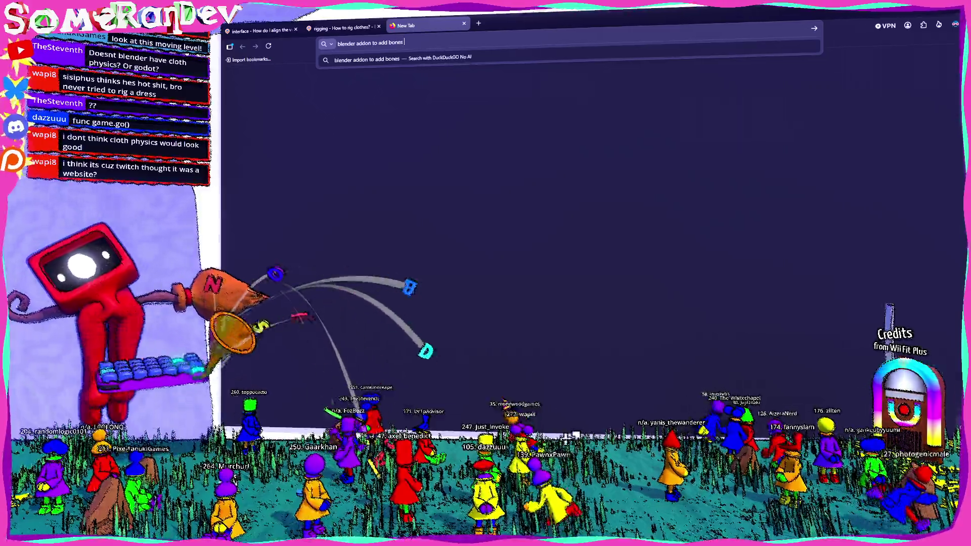
text( across a fa)
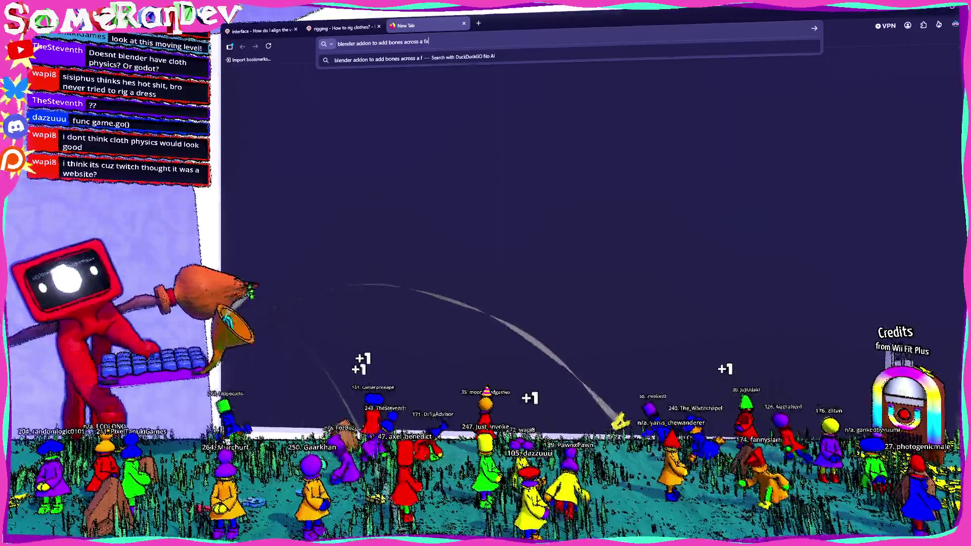
text(ce)
key(Return)
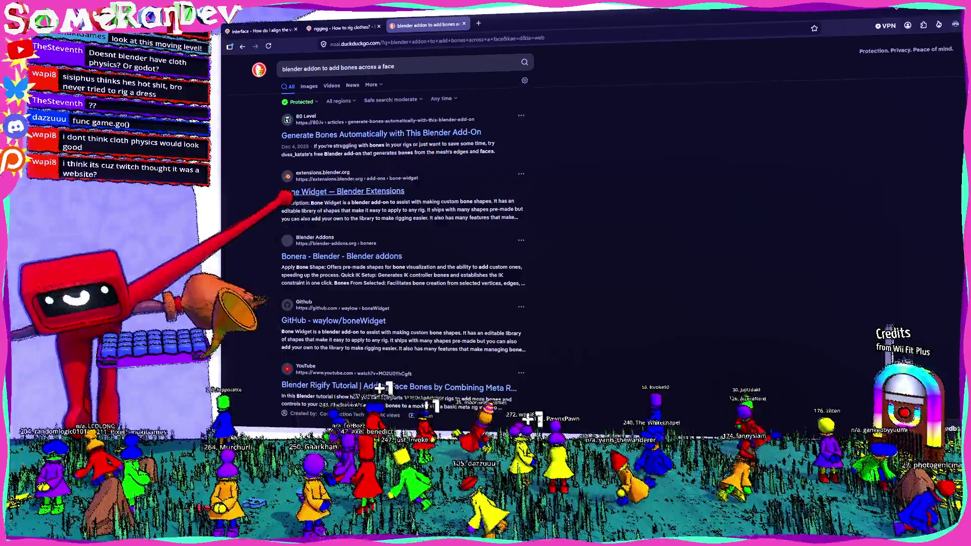
middle_click(287, 196)
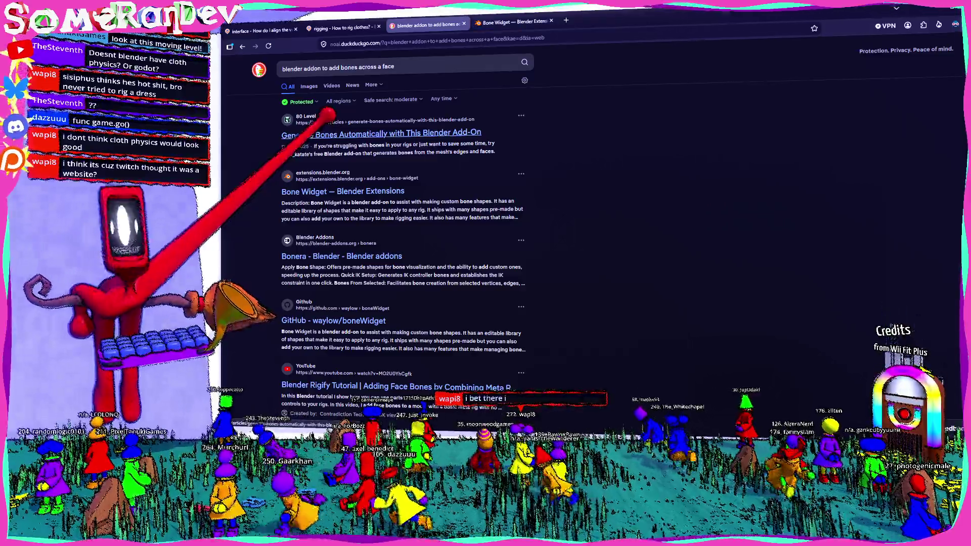
middle_click(330, 133)
Read the 80 Level article down to its list of edge and face bone-generation modes
click(604, 18)
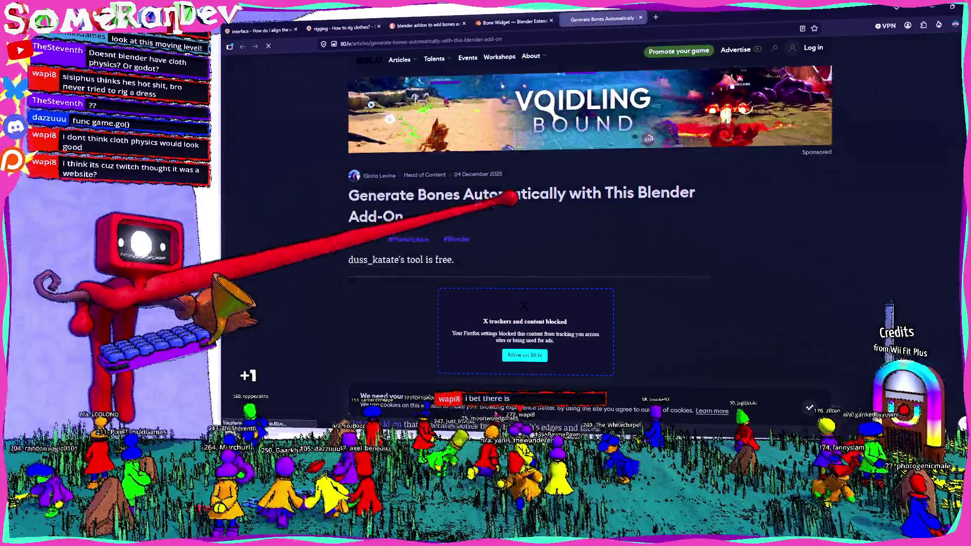
scroll(524, 228, down, 3)
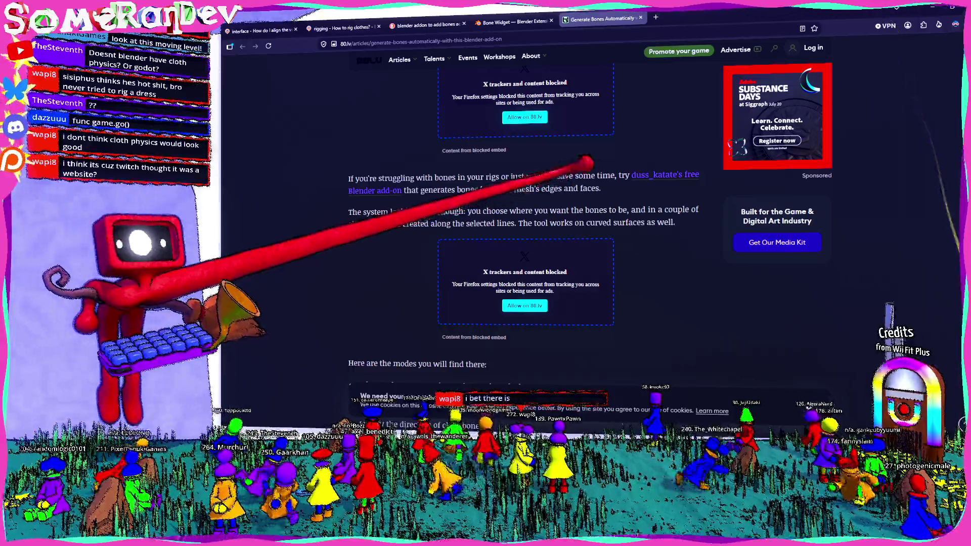
scroll(493, 174, down, 3)
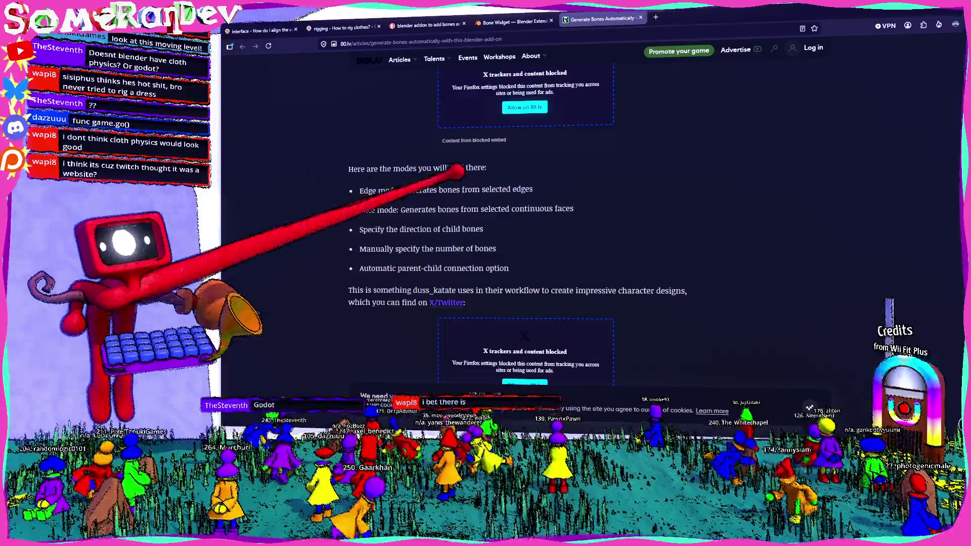
scroll(433, 159, down, 2)
scroll(385, 176, up, 1)
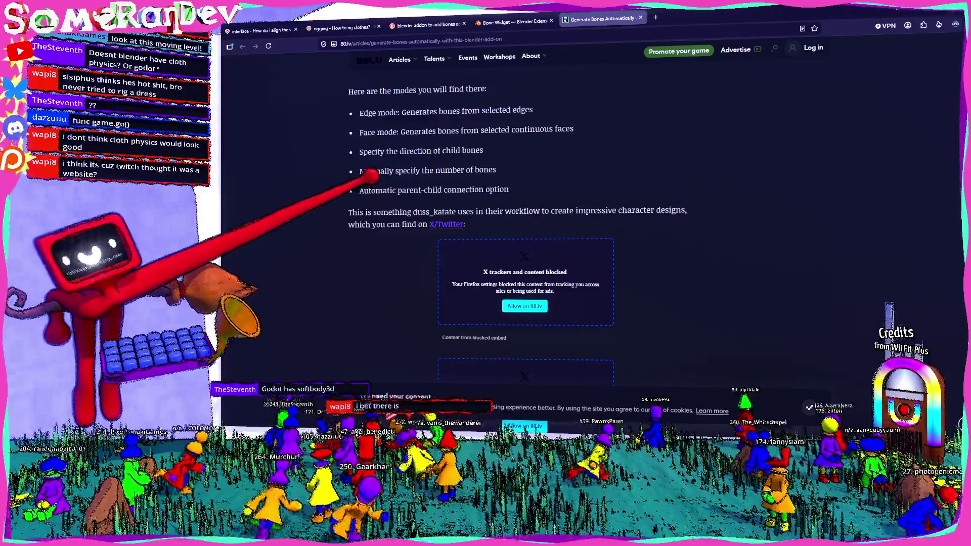
scroll(380, 183, down, 5)
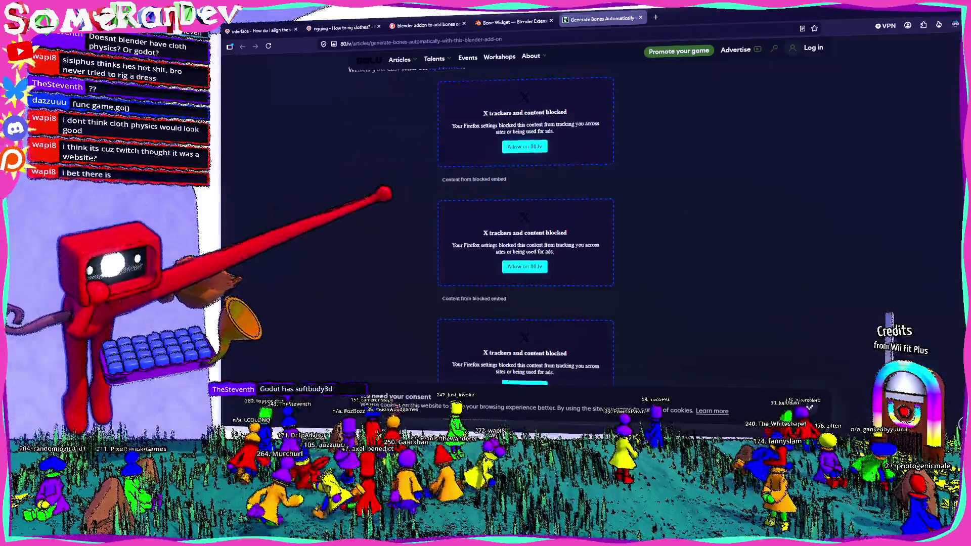
View the Bone Widget extension page and its demo preview, then go back to the search results
click(512, 21)
scroll(495, 271, down, 1)
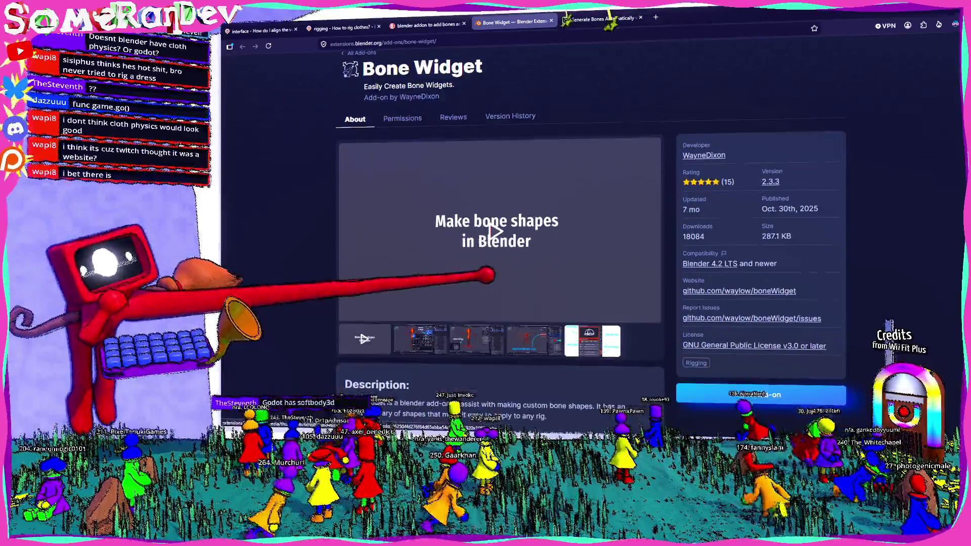
click(495, 228)
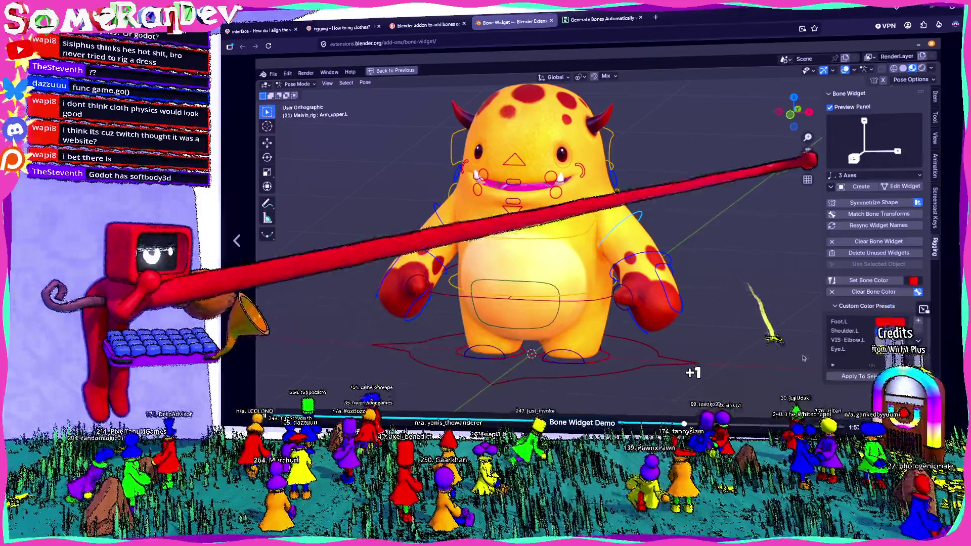
key(Escape)
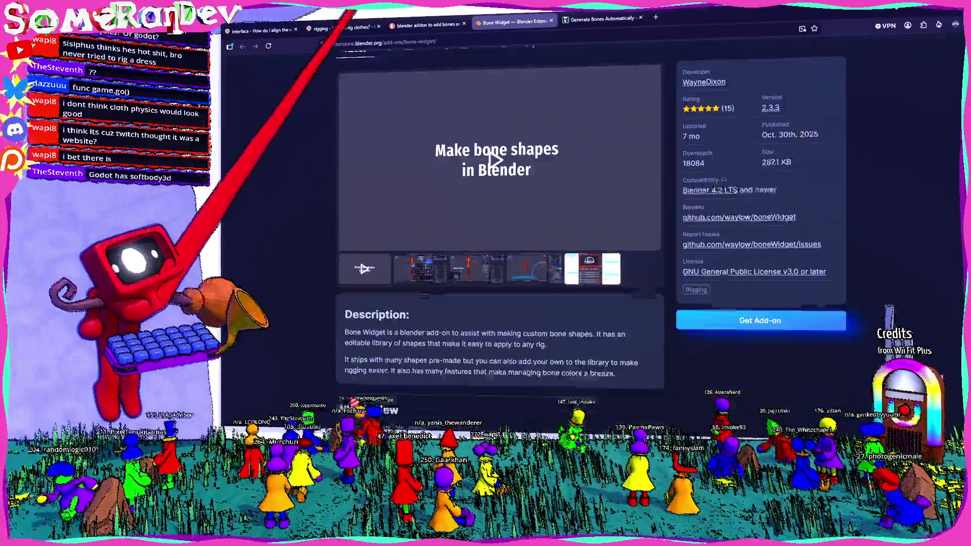
key(alt+Left)
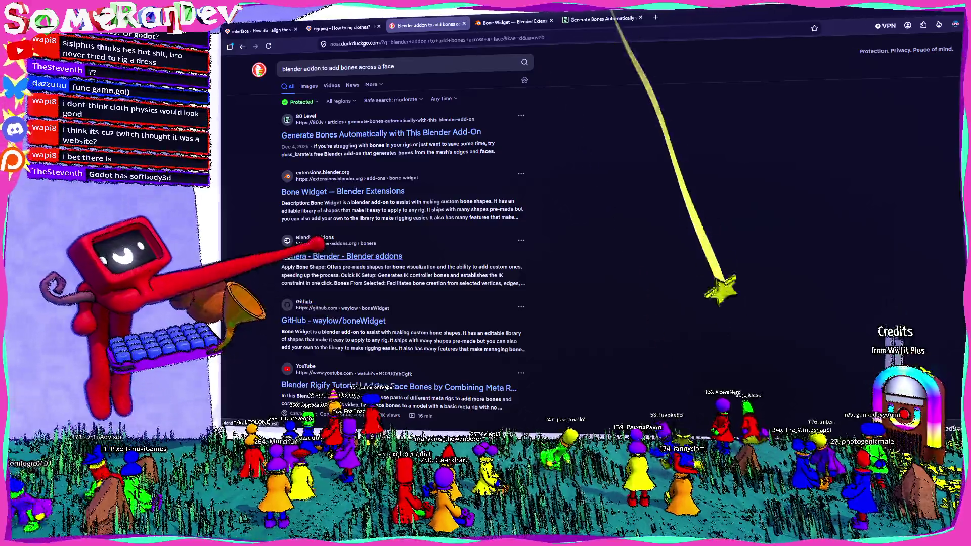
Bring up the Bonera add-on page from the search results in its own tab
middle_click(369, 255)
click(523, 22)
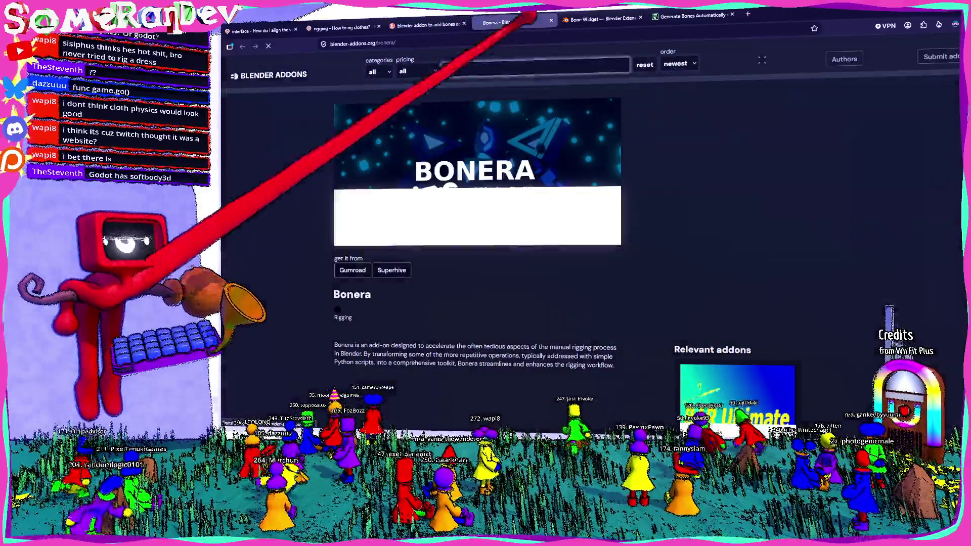
scroll(699, 180, down, 1)
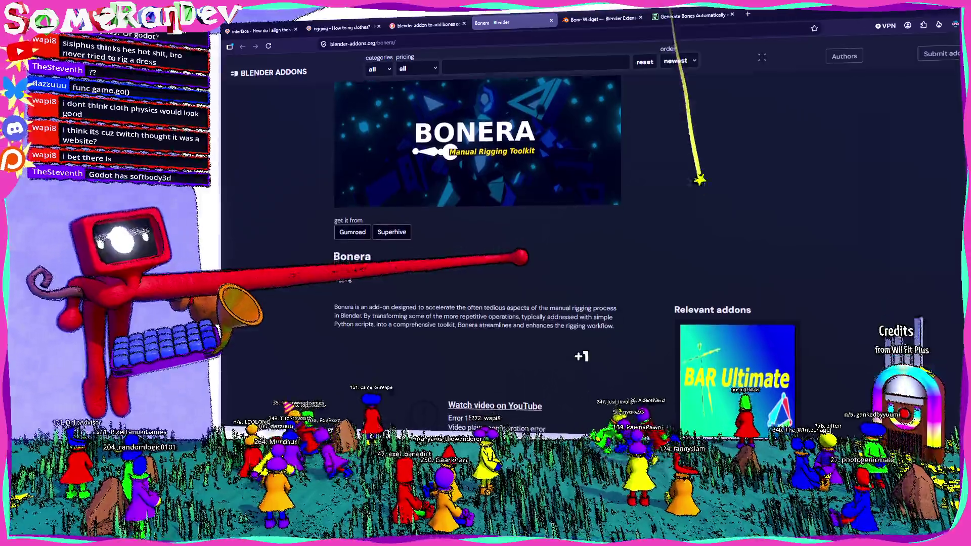
scroll(699, 180, down, 4)
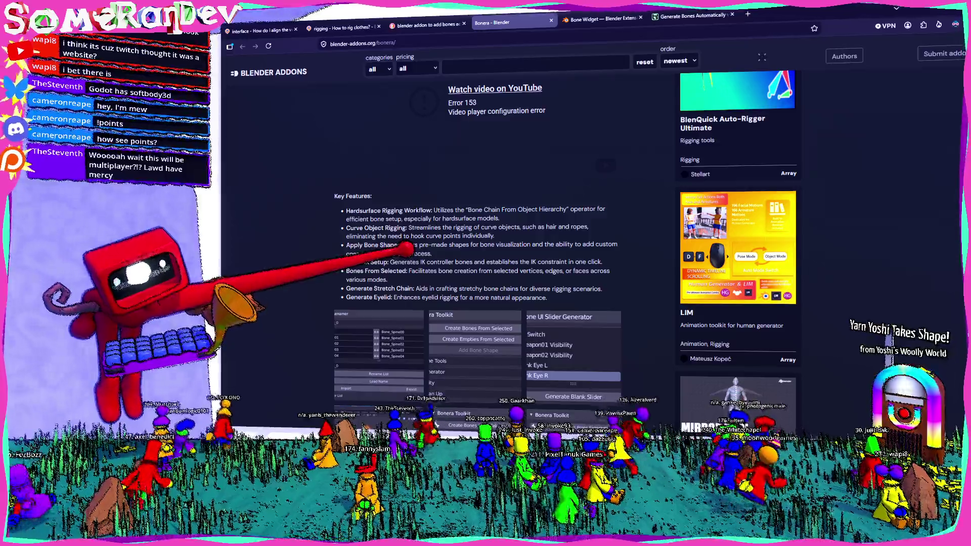
scroll(486, 243, down, 5)
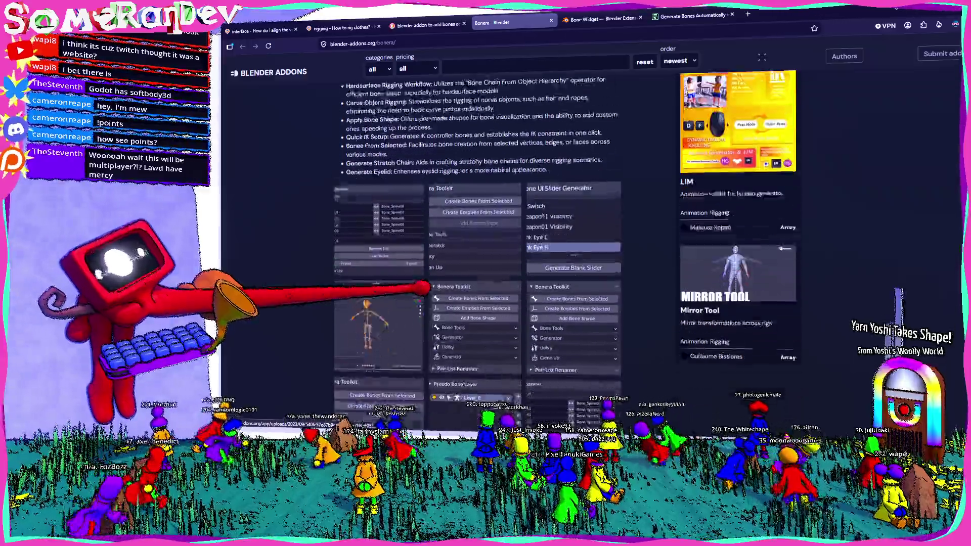
scroll(485, 243, down, 3)
scroll(486, 243, down, 3)
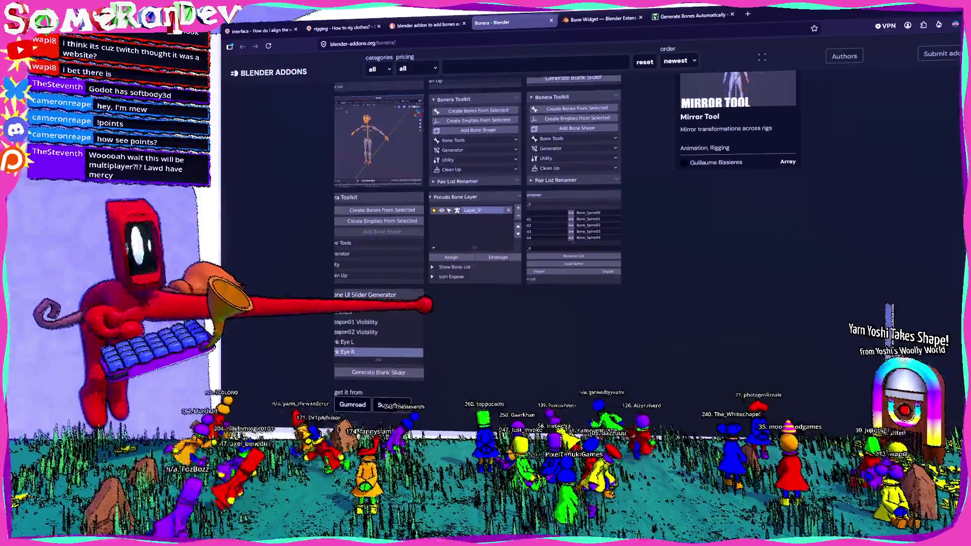
scroll(485, 243, down, 5)
scroll(486, 244, up, 3)
scroll(486, 242, up, 2)
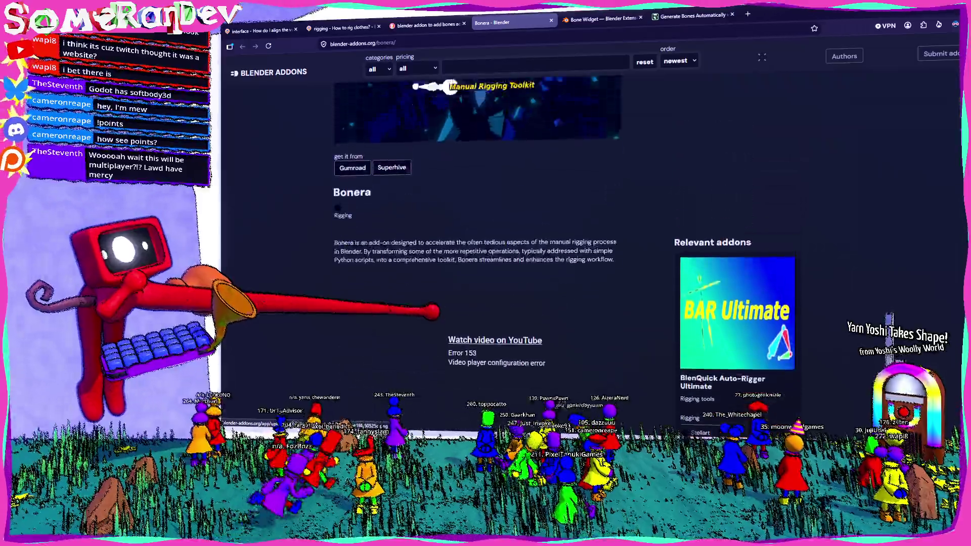
scroll(486, 243, up, 2)
scroll(486, 243, down, 5)
scroll(486, 243, down, 3)
scroll(486, 243, down, 2)
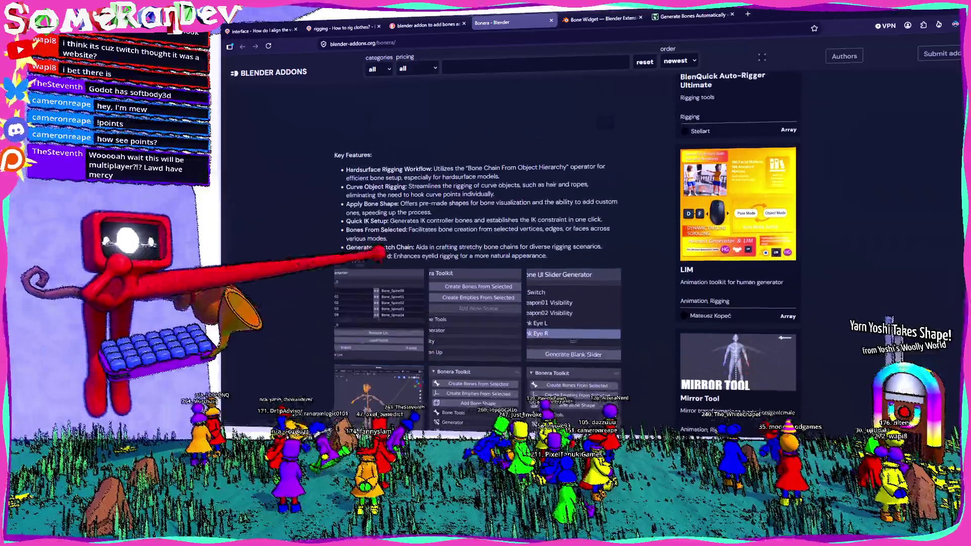
Highlight the Hardsurface Rigging Workflow and Curve Object Rigging feature lines while reading
drag(346, 172, 494, 169)
drag(557, 169, 372, 179)
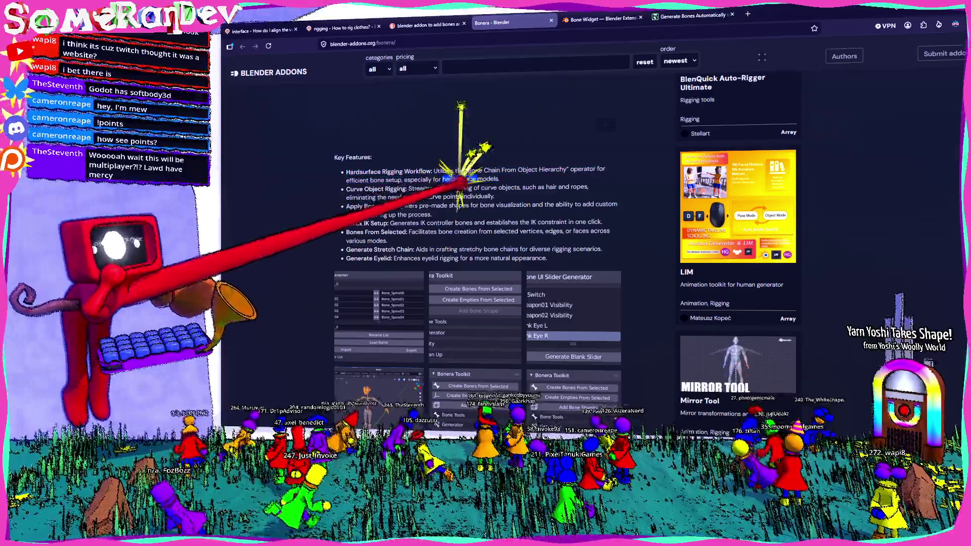
drag(499, 187, 425, 181)
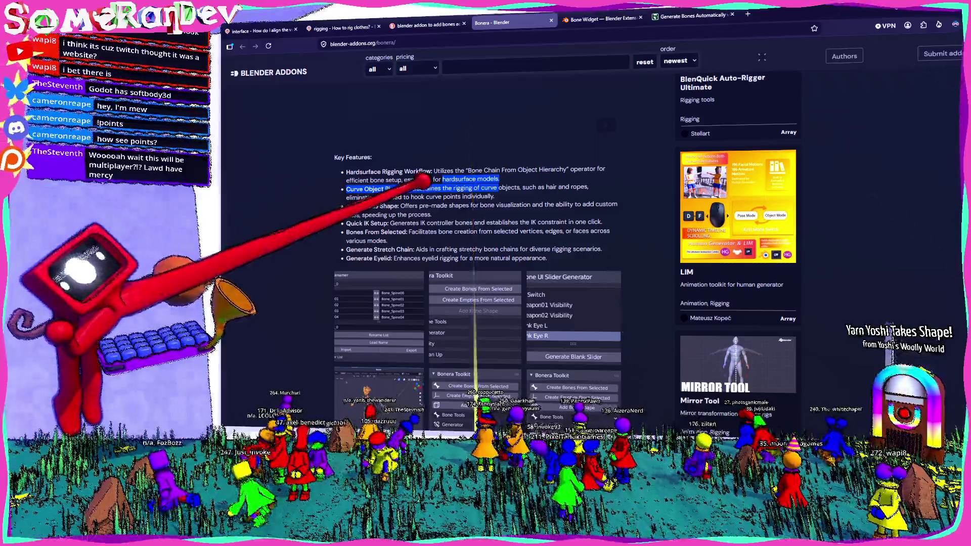
mouse_move(414, 189)
mouse_down()
mouse_move(569, 187)
mouse_move(453, 188)
mouse_up()
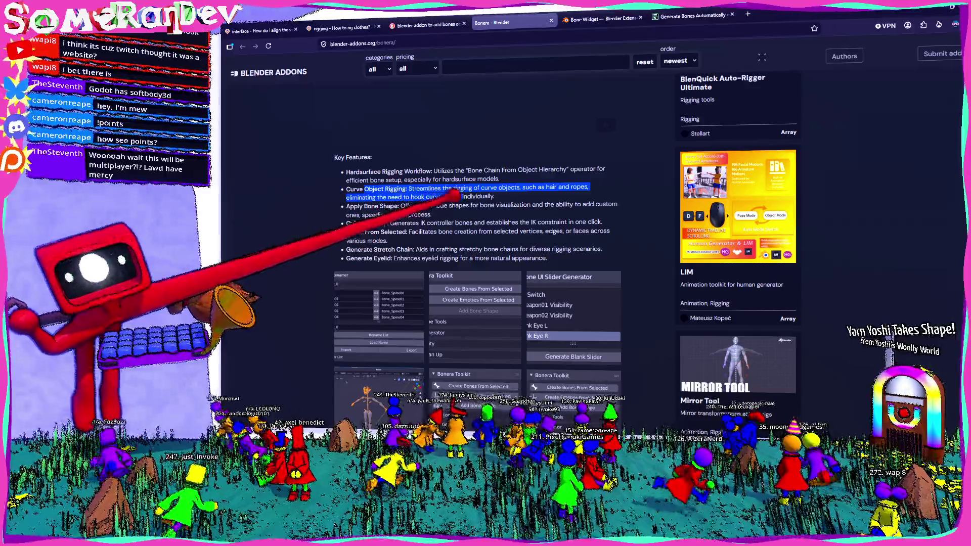
drag(474, 195, 370, 182)
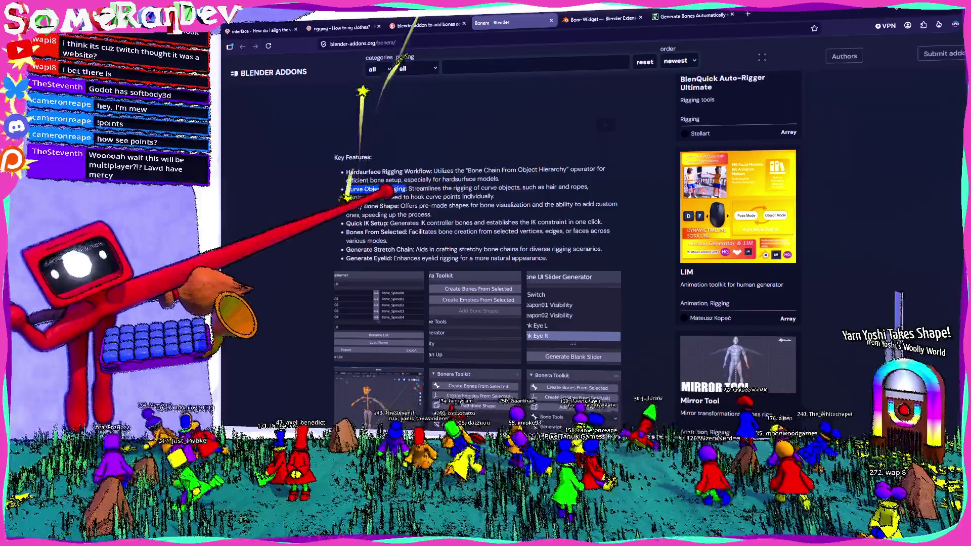
scroll(372, 220, down, 3)
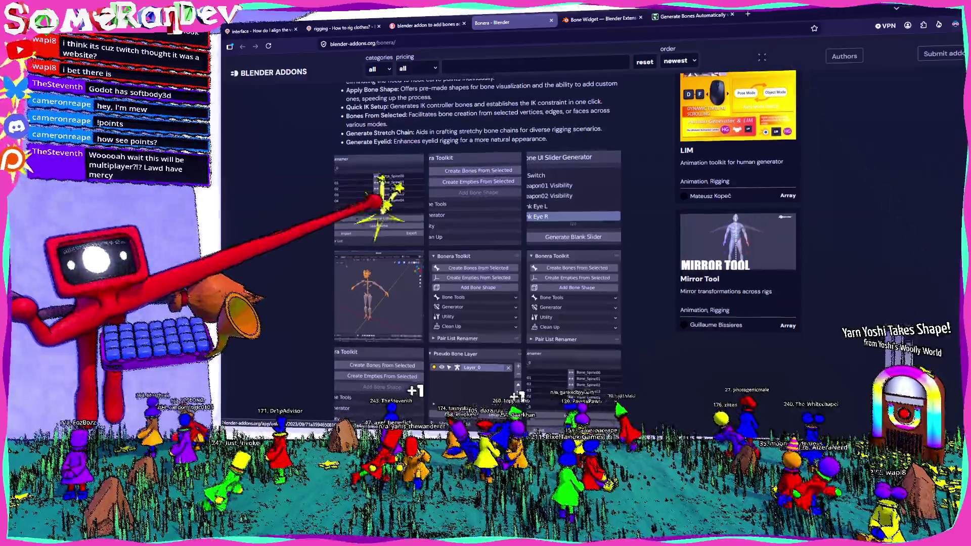
Enlarge the bone list panel screenshot in the lightbox
click(411, 221)
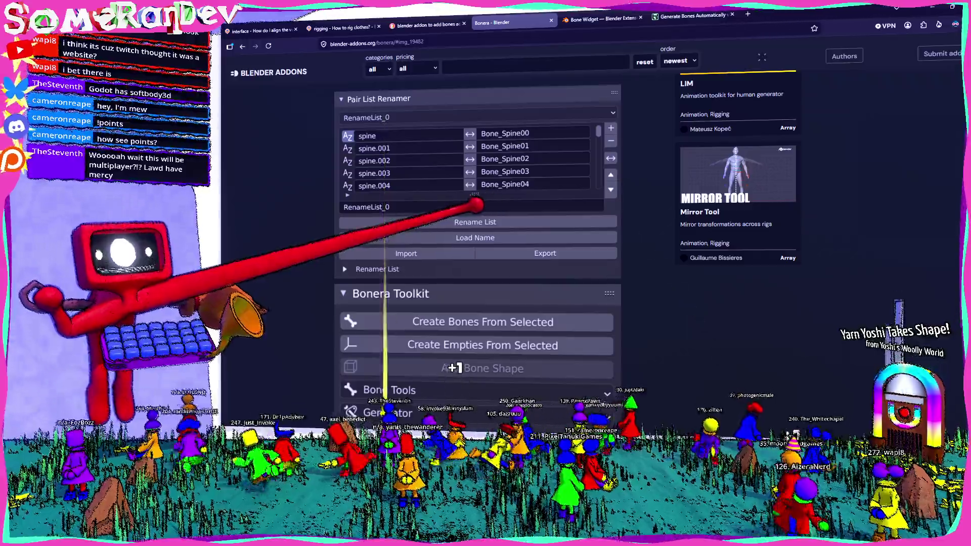
scroll(472, 203, down, 2)
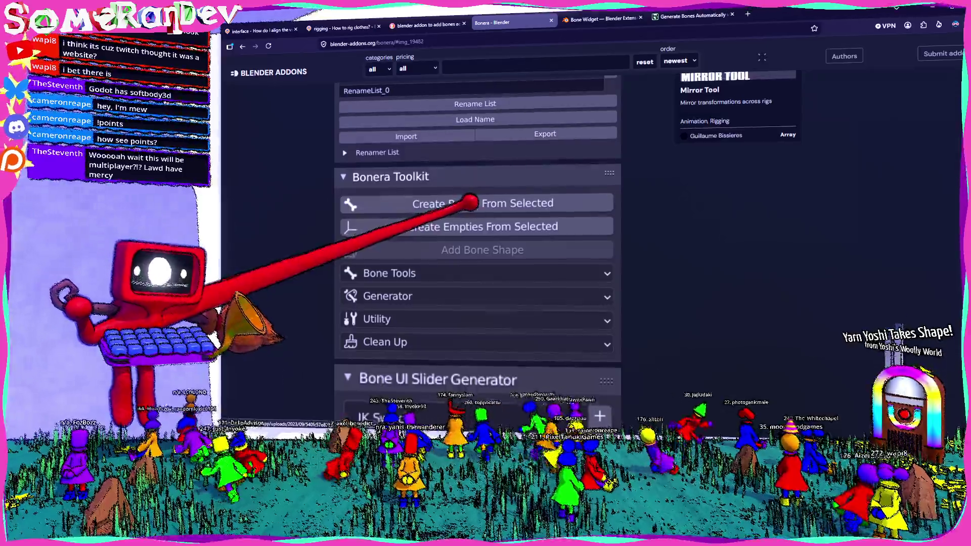